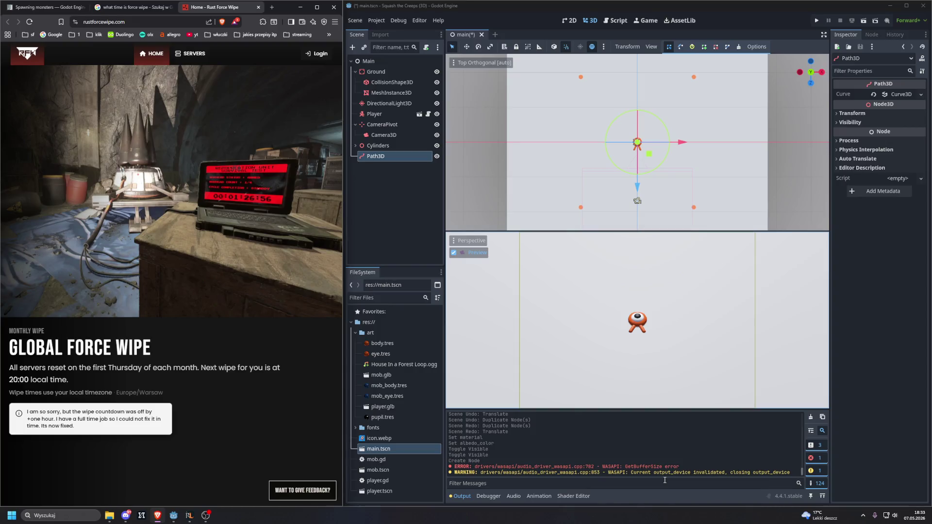
Toggle warning messages off and on in the output log and select the word ERROR
{"action": "left_click", "coordinate": [815, 467]}
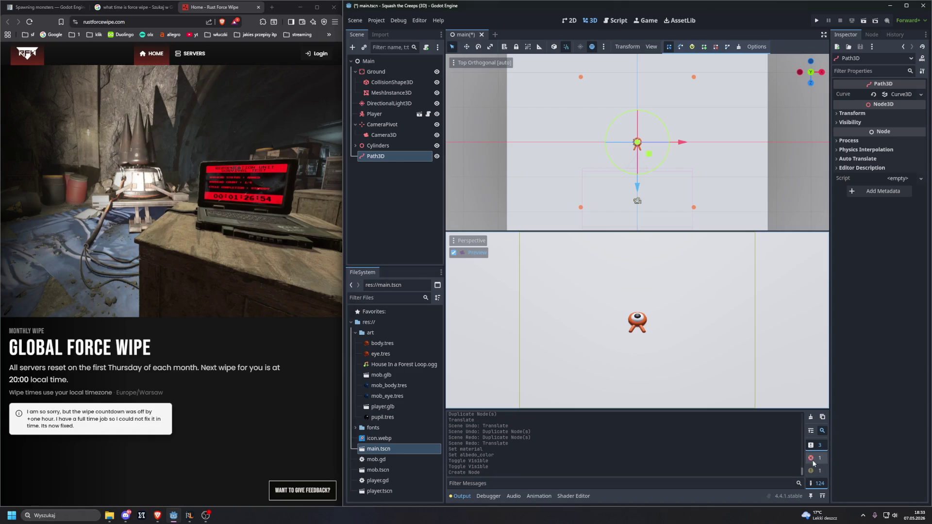
{"action": "left_click", "coordinate": [816, 468]}
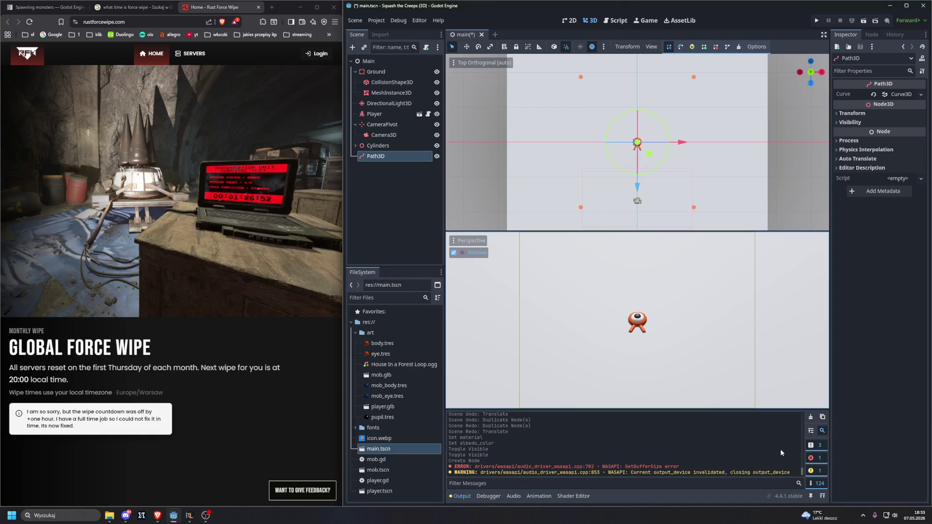
{"action": "double_click", "coordinate": [458, 466]}
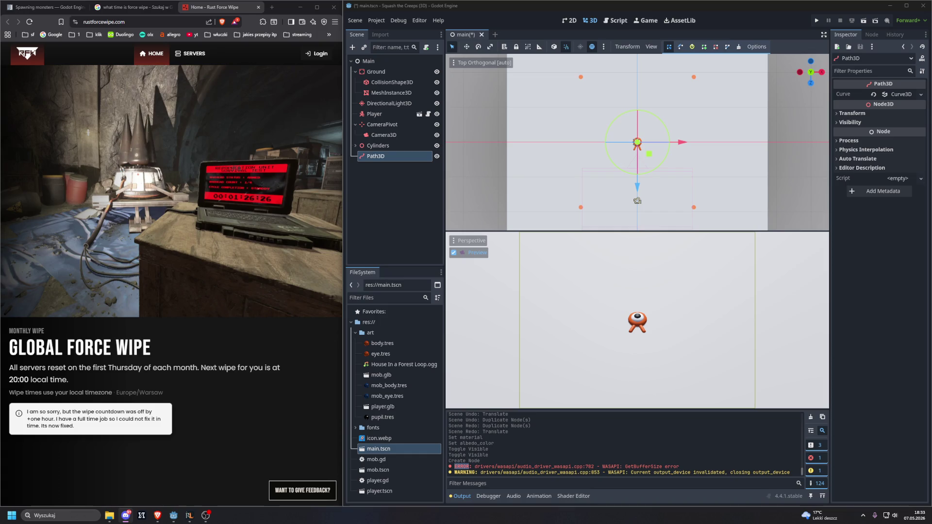
Open Twitch from the bookmarks in a maximized browser and go to the followed Rust streamer's channel
{"action": "left_click", "coordinate": [95, 34]}
{"action": "middle_click", "coordinate": [95, 59]}
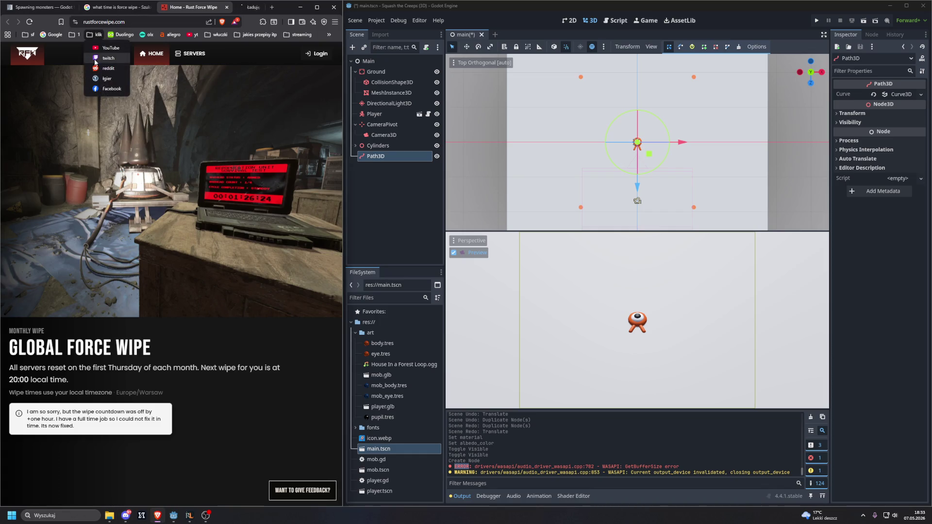
{"action": "left_click", "coordinate": [221, 7]}
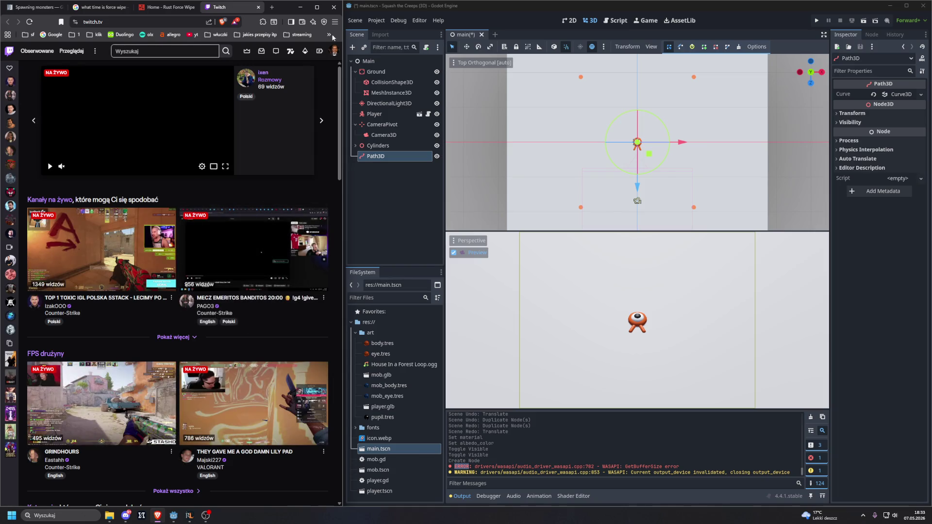
{"action": "left_click", "coordinate": [316, 9]}
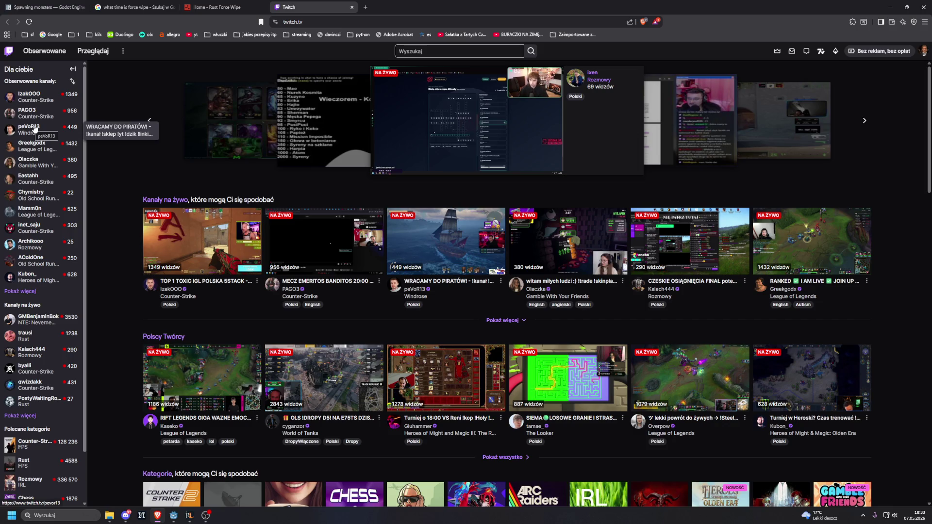
{"action": "left_click", "coordinate": [32, 291]}
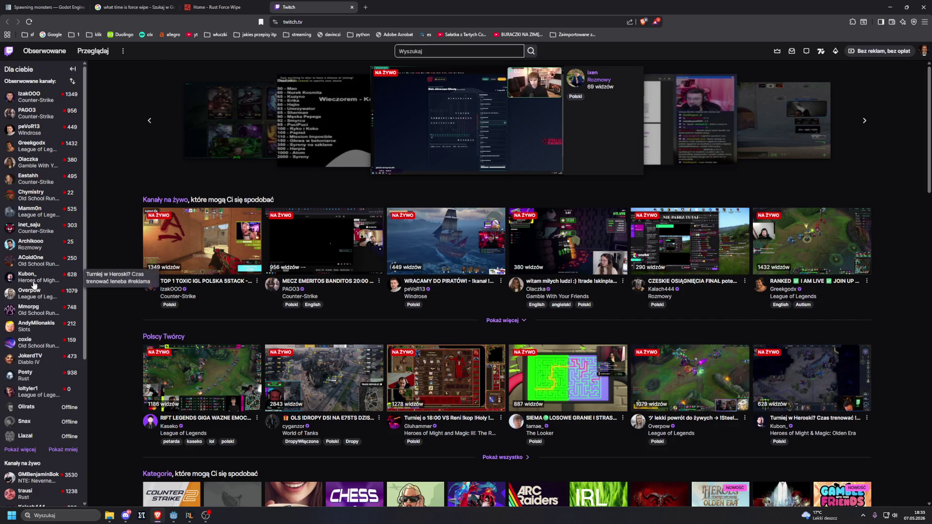
{"action": "left_click", "coordinate": [33, 376]}
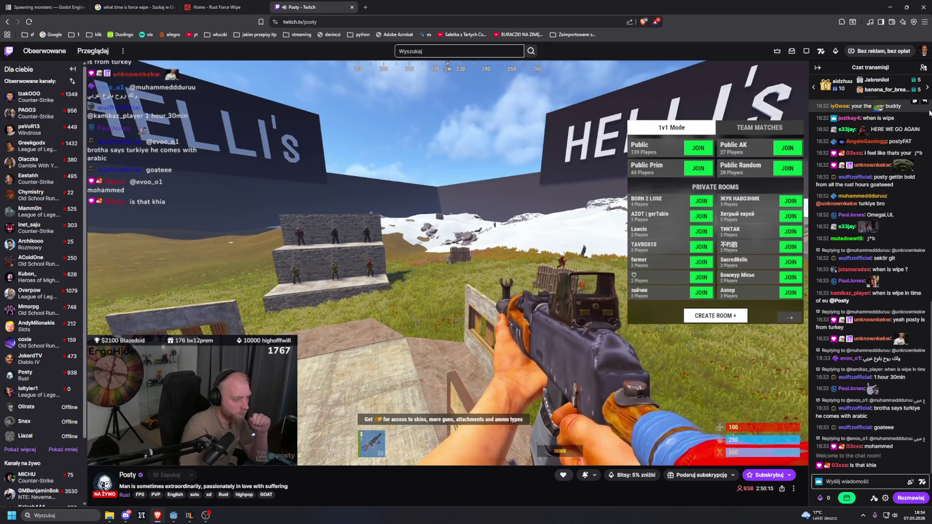
Click into the Twitch chat box, then watch the Rust stream full-screen
{"action": "mouse_move", "coordinate": [595, 164]}
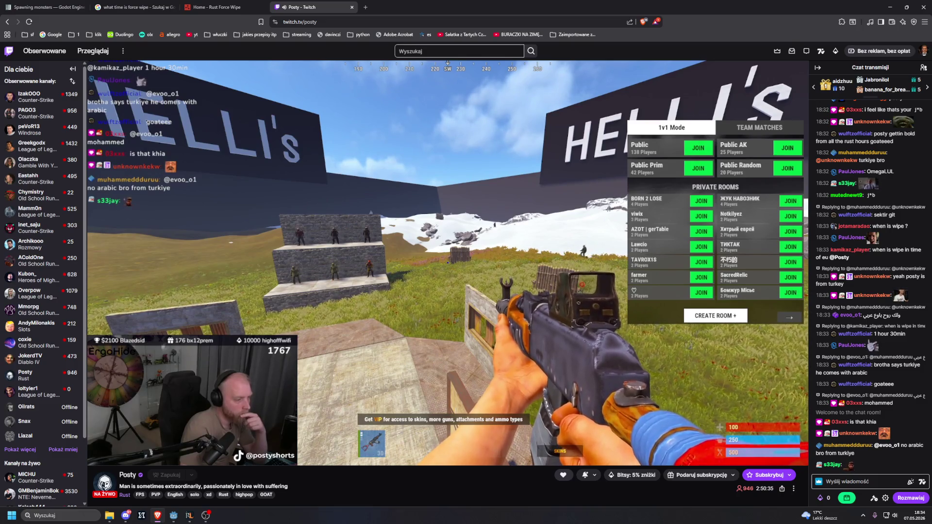
{"action": "left_click", "coordinate": [867, 481]}
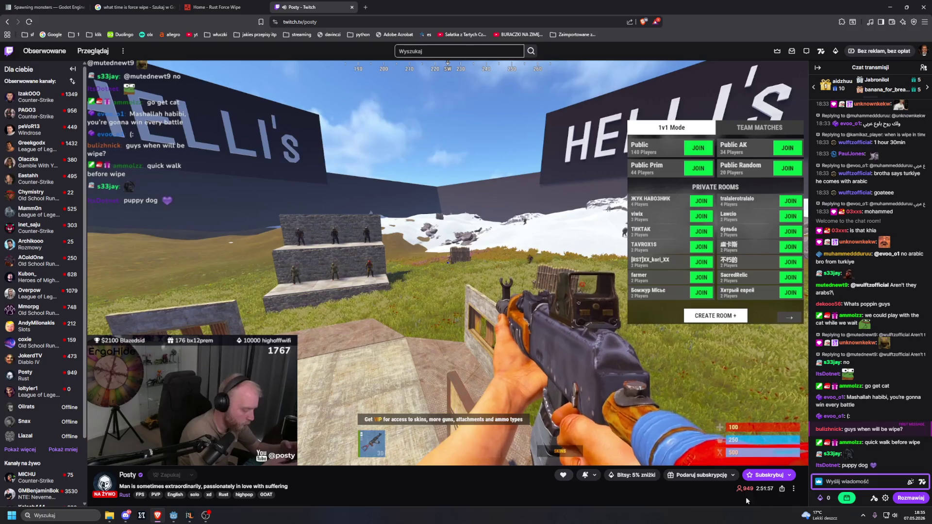
{"action": "double_click", "coordinate": [505, 371]}
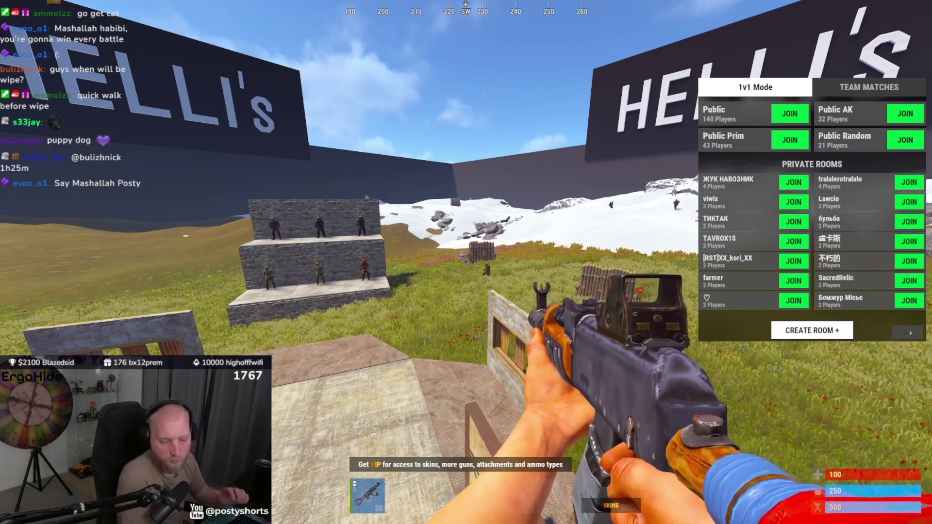
Exit full screen, pause the Rust stream, then restore and reposition the browser window
{"action": "key", "text": "Escape"}
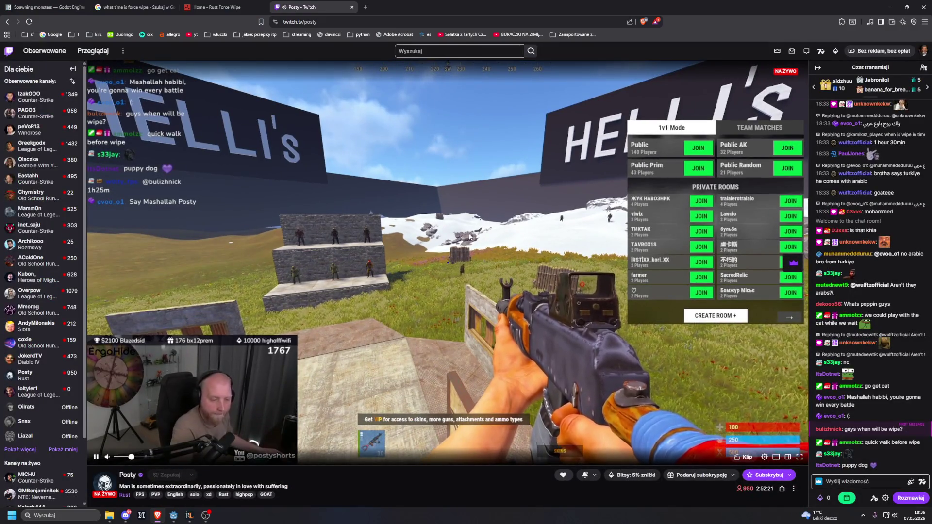
{"action": "left_click", "coordinate": [470, 236]}
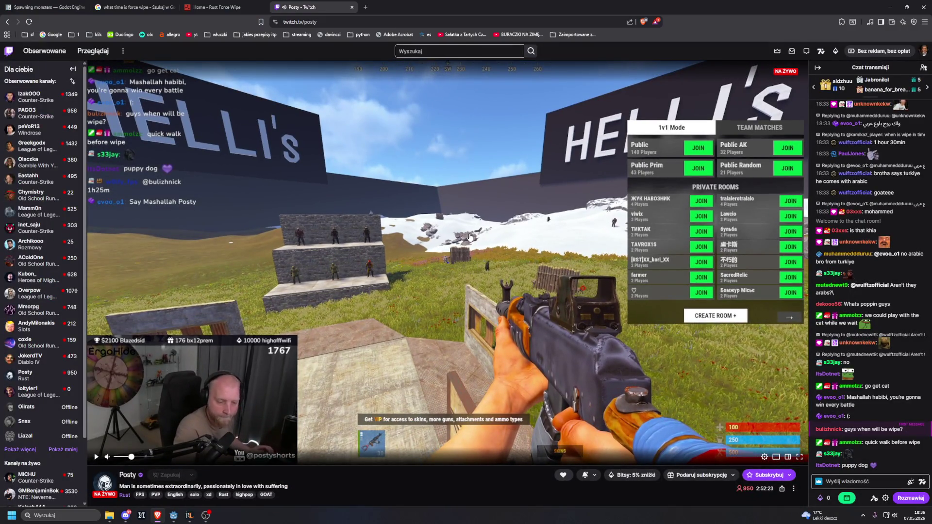
{"action": "key", "text": "alt+Tab"}
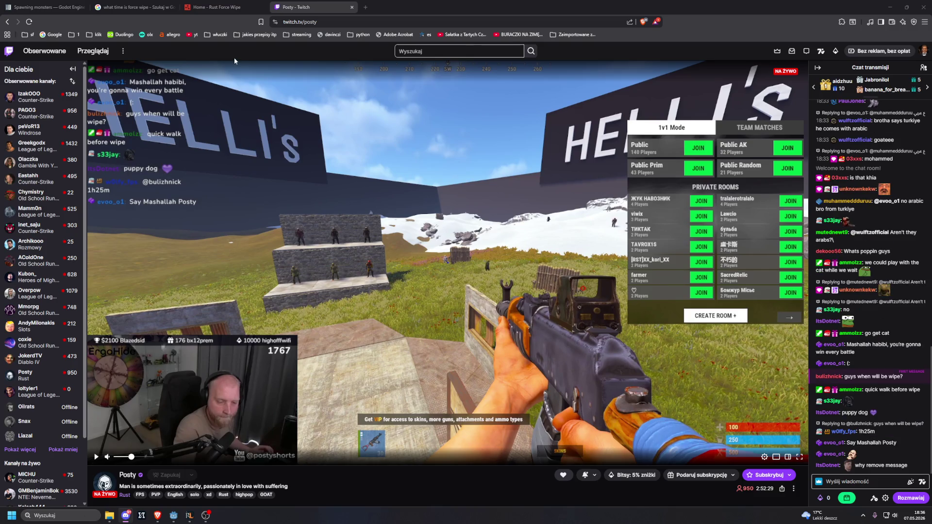
{"action": "left_click", "coordinate": [518, 2]}
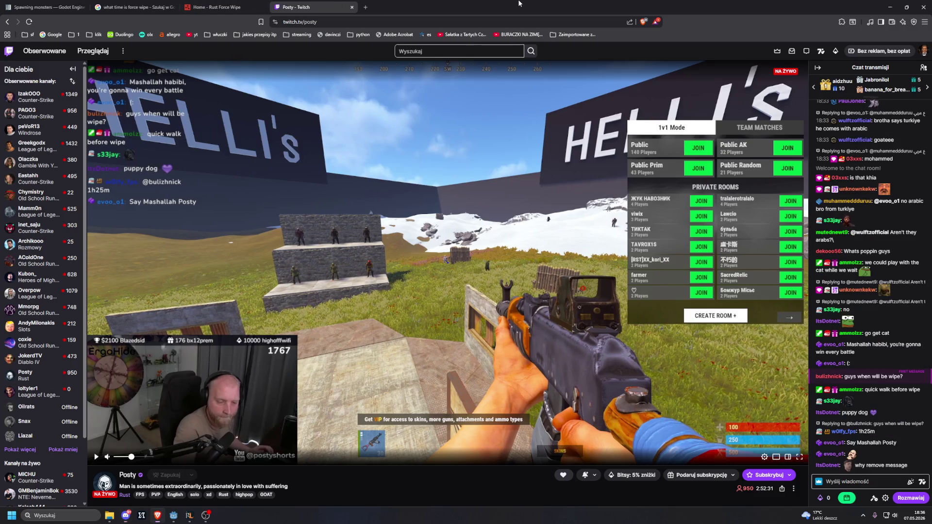
{"action": "double_click", "coordinate": [518, 3]}
{"action": "left_click_drag", "start_coordinate": [145, 76], "coordinate": [315, 0]}
Switch to the Spawning monsters docs tab and snap the browser to the left half of the screen
{"action": "left_click", "coordinate": [44, 7]}
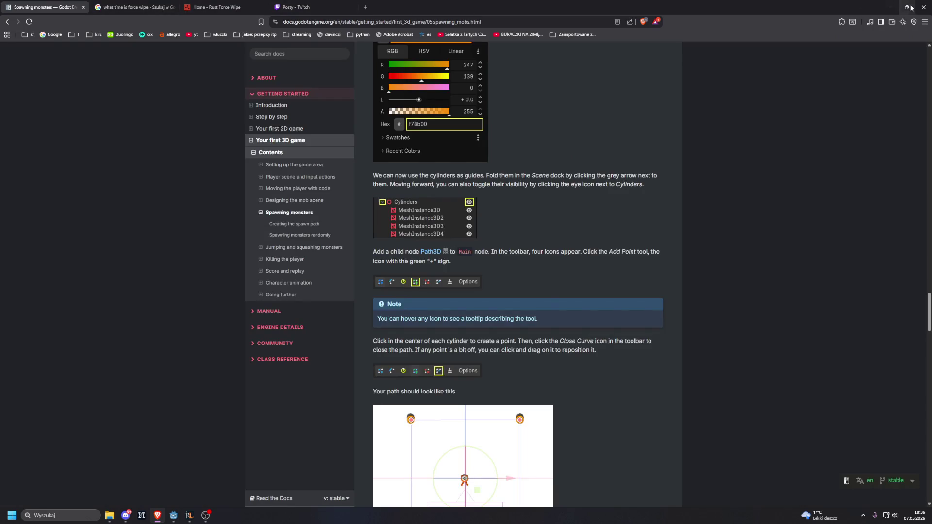
{"action": "left_click", "coordinate": [911, 8]}
{"action": "left_click_drag", "start_coordinate": [169, 98], "coordinate": [2, 101]}
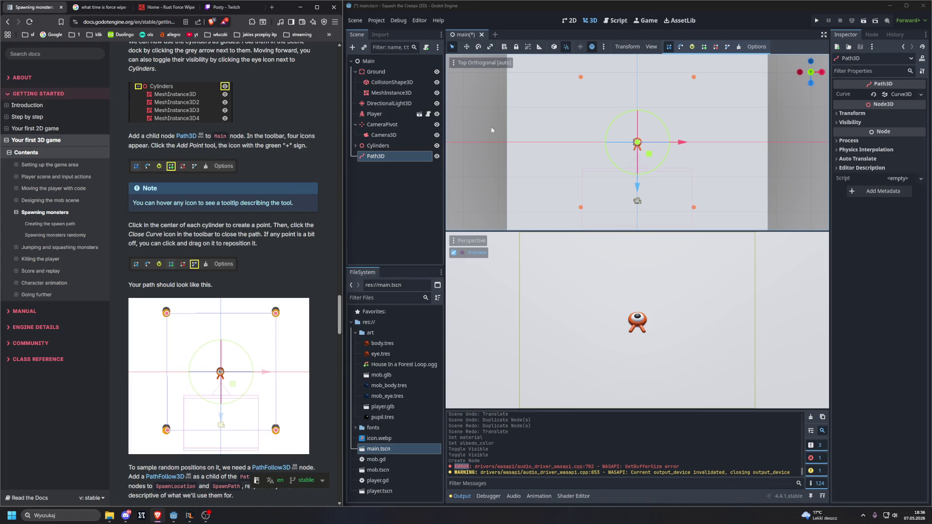
Add Path3D points at the four cylinder centres in the top view and close the curve
{"action": "left_click", "coordinate": [705, 47]}
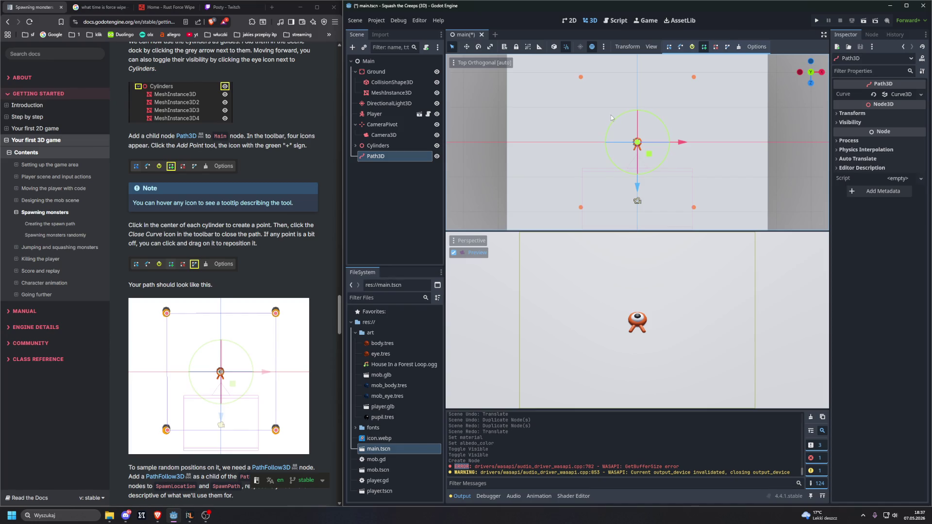
{"action": "left_click", "coordinate": [582, 78]}
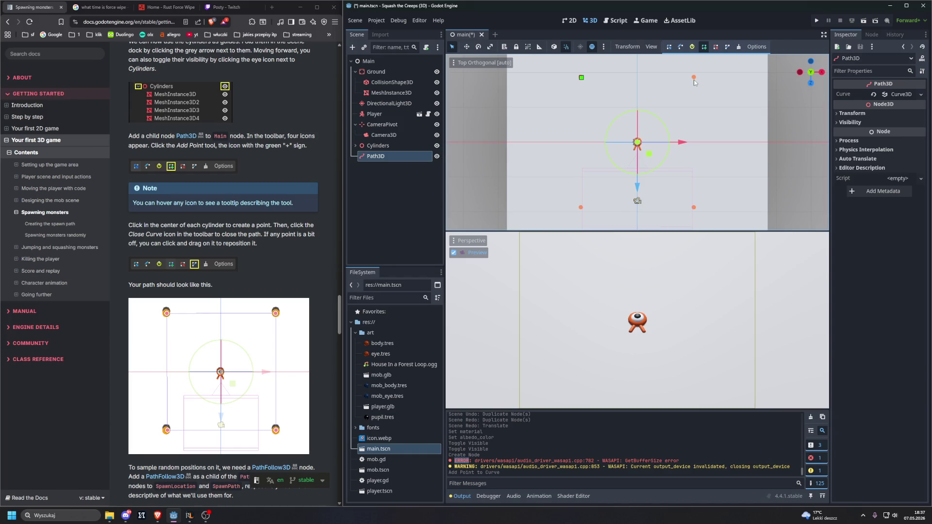
{"action": "left_click", "coordinate": [694, 78]}
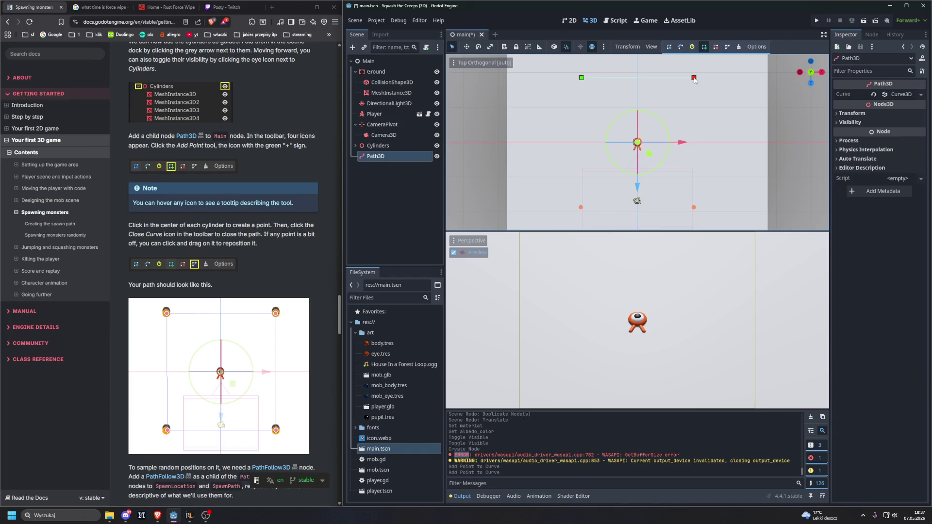
{"action": "left_click", "coordinate": [694, 208]}
{"action": "left_click", "coordinate": [581, 207]}
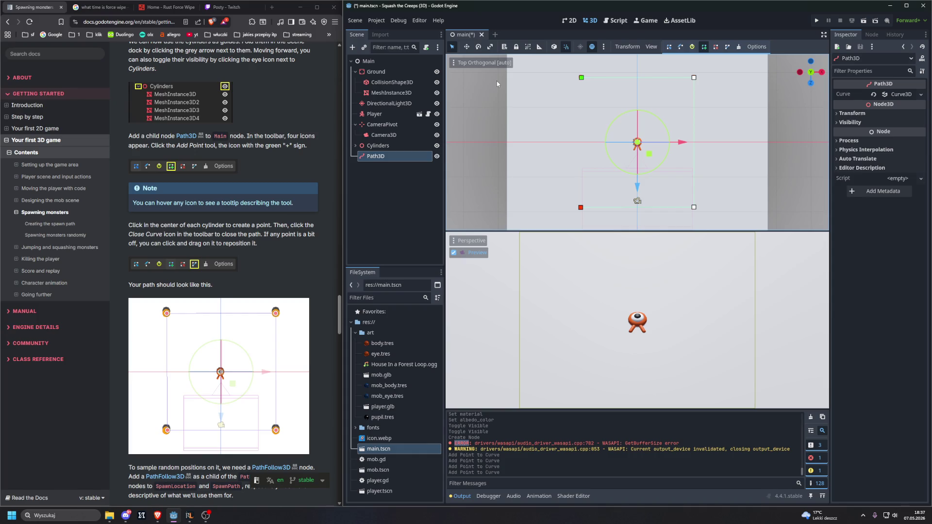
{"action": "left_click", "coordinate": [723, 50]}
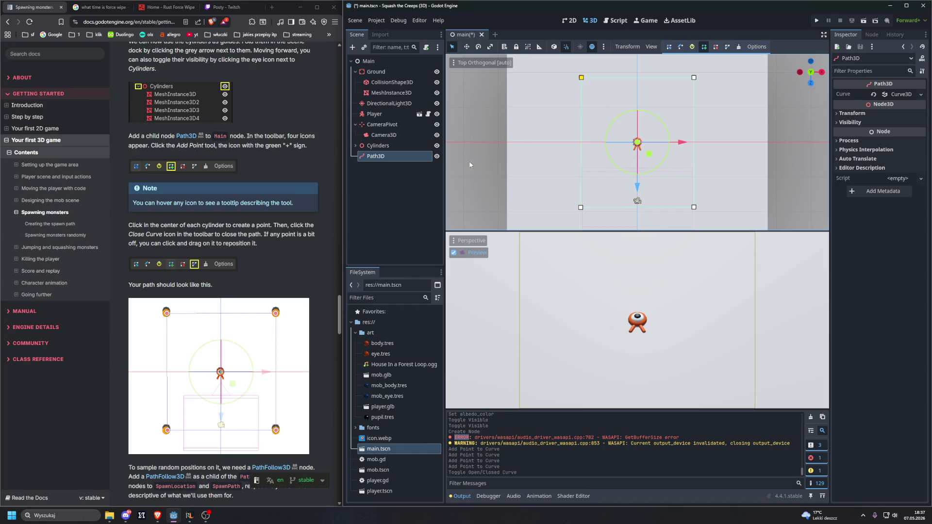
{"action": "scroll", "coordinate": [272, 315], "scroll_direction": "up", "scroll_amount": 3}
Hide and re-show the Cylinders meshes, zoom the view, and compare the path with the tutorial
{"action": "scroll", "coordinate": [274, 313], "scroll_direction": "down", "scroll_amount": 6}
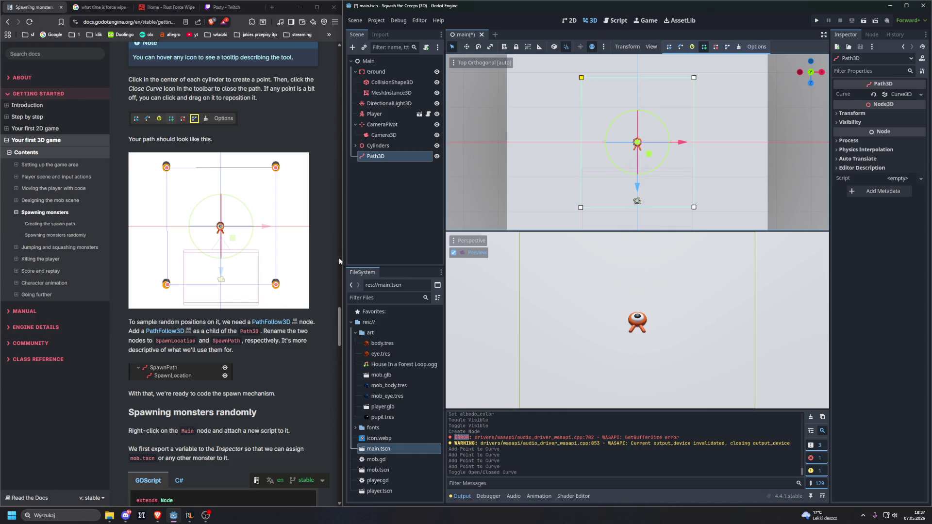
{"action": "left_click", "coordinate": [436, 149]}
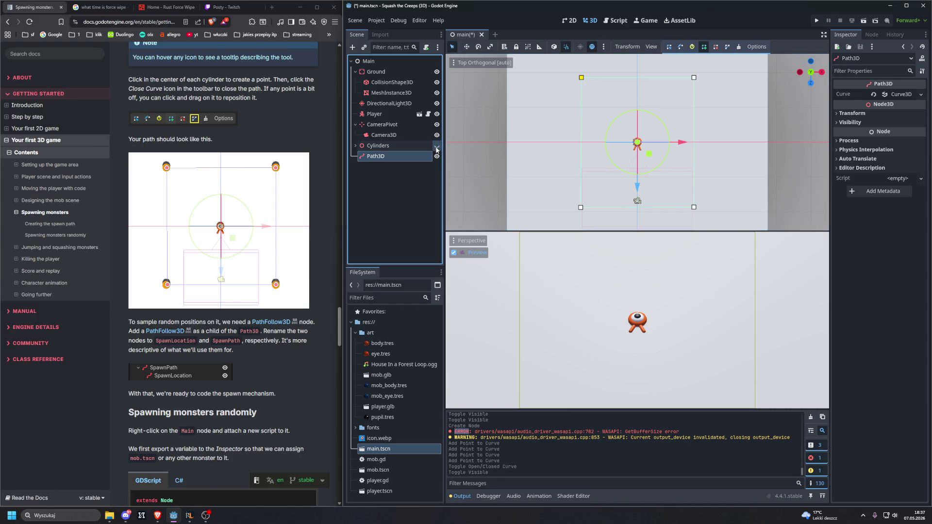
{"action": "left_click", "coordinate": [436, 149]}
{"action": "scroll", "coordinate": [555, 157], "scroll_direction": "up", "scroll_amount": 2}
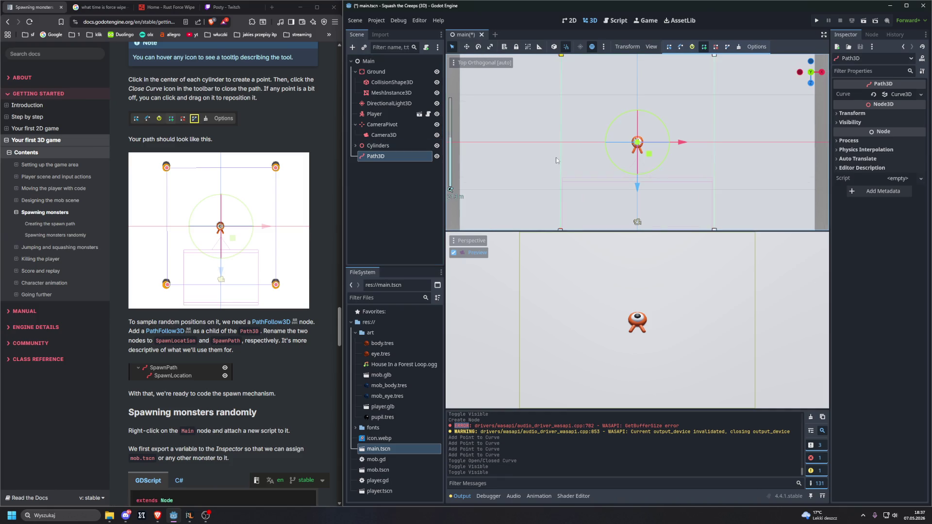
{"action": "scroll", "coordinate": [555, 157], "scroll_direction": "up", "scroll_amount": 1}
{"action": "scroll", "coordinate": [534, 94], "scroll_direction": "down", "scroll_amount": 2}
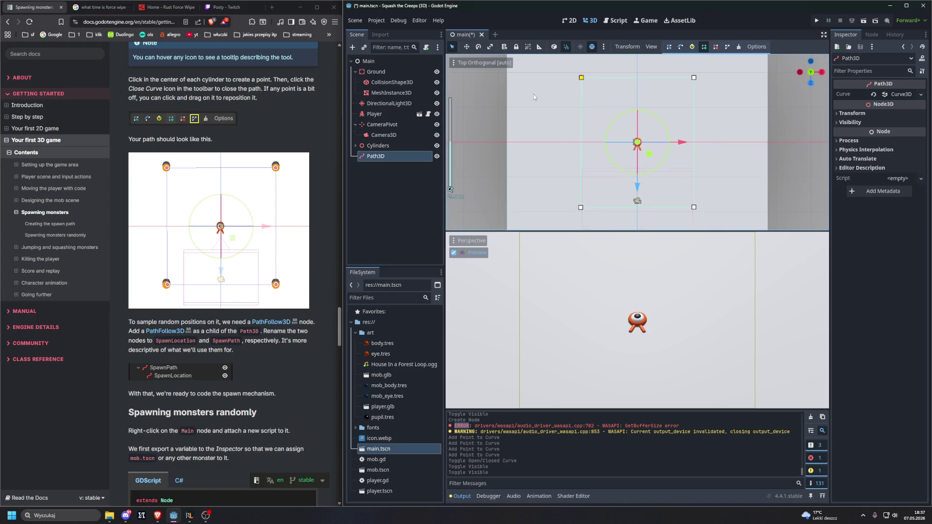
{"action": "scroll", "coordinate": [534, 95], "scroll_direction": "up", "scroll_amount": 1}
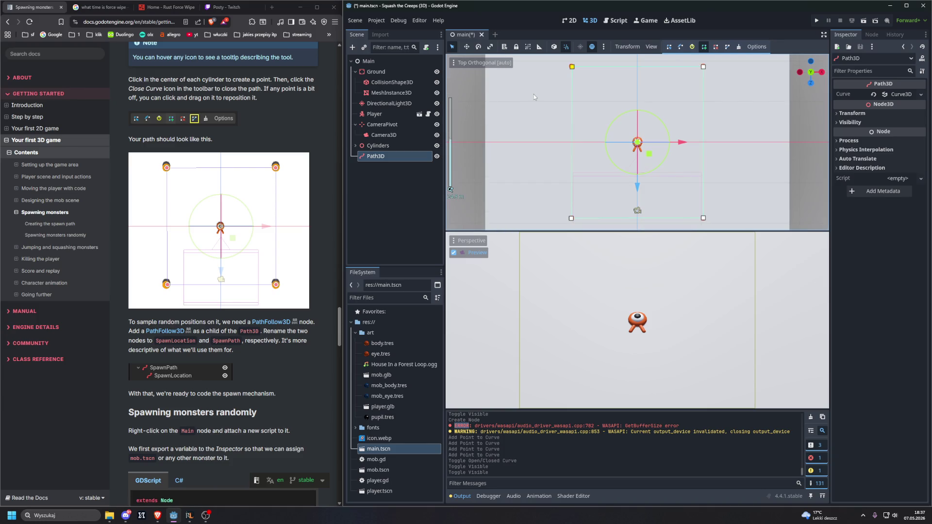
{"action": "scroll", "coordinate": [534, 94], "scroll_direction": "up", "scroll_amount": 1}
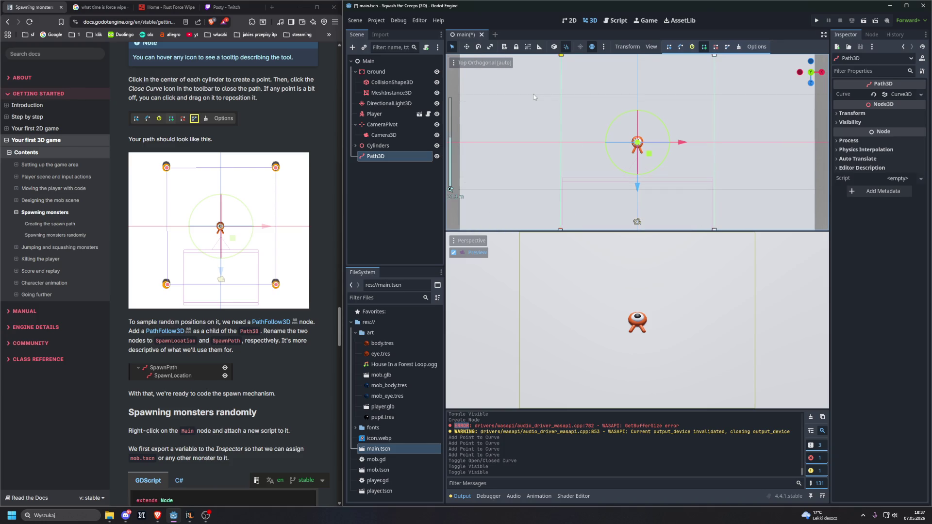
{"action": "scroll", "coordinate": [534, 94], "scroll_direction": "down", "scroll_amount": 1}
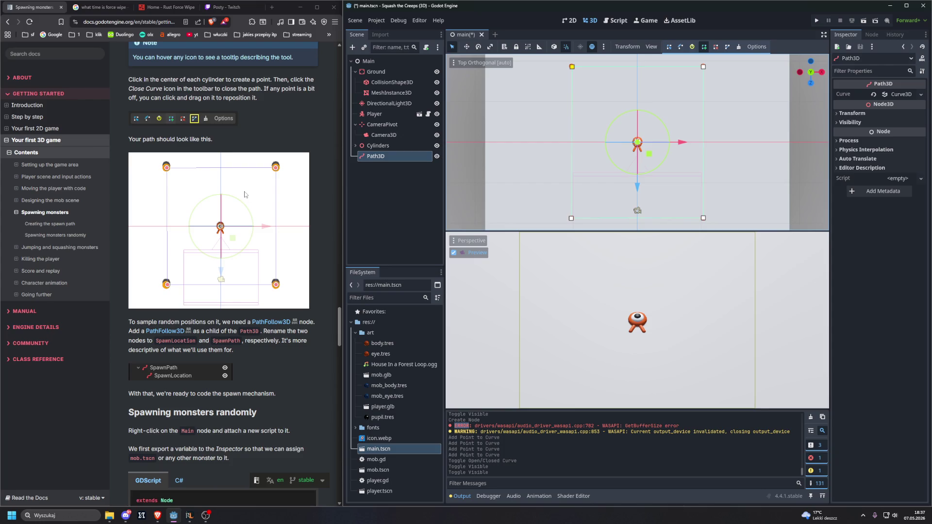
{"action": "left_click", "coordinate": [60, 247]}
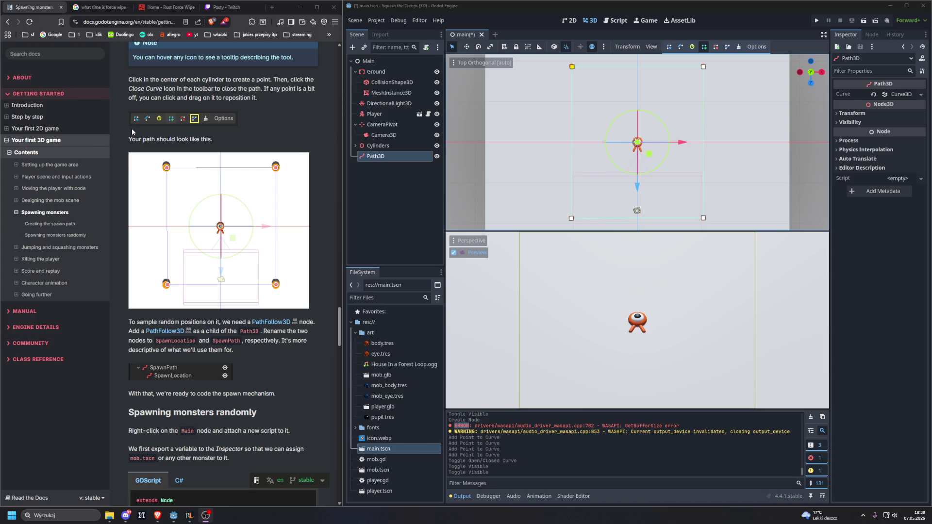
Nudge the path's corner points to the cylinder corners and select the Path3D node
{"action": "mouse_move", "coordinate": [571, 66]}
{"action": "left_mouse_down"}
{"action": "mouse_move", "coordinate": [562, 67]}
{"action": "mouse_move", "coordinate": [572, 66]}
{"action": "left_mouse_up"}
{"action": "mouse_move", "coordinate": [571, 219]}
{"action": "left_mouse_down"}
{"action": "mouse_move", "coordinate": [559, 219]}
{"action": "mouse_move", "coordinate": [571, 219]}
{"action": "left_mouse_up"}
{"action": "left_click_drag", "start_coordinate": [703, 218], "coordinate": [703, 218]}
{"action": "left_click", "coordinate": [704, 67]}
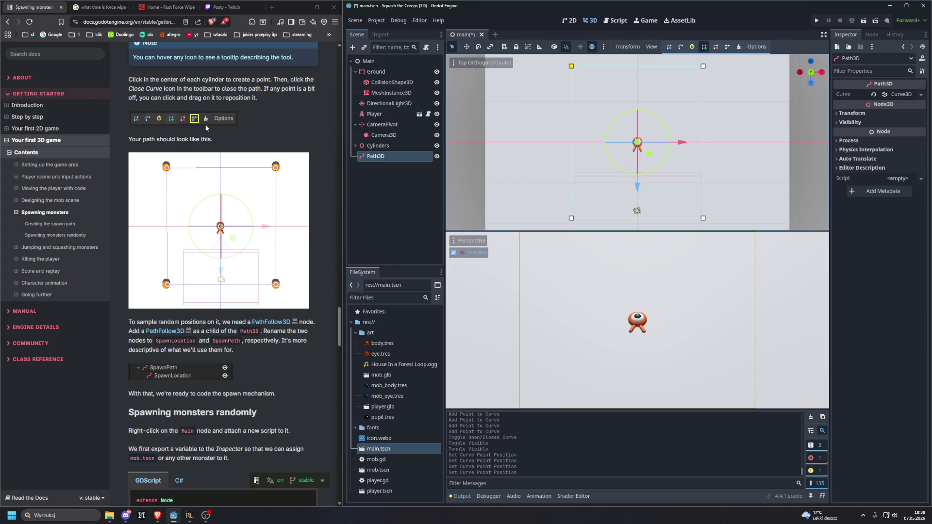
{"action": "scroll", "coordinate": [216, 182], "scroll_direction": "down", "scroll_amount": 2}
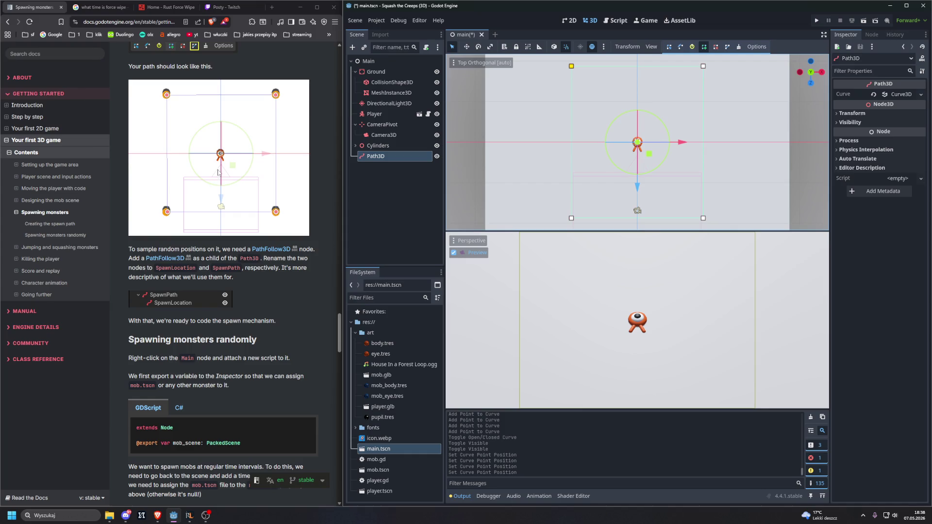
{"action": "left_click", "coordinate": [388, 160]}
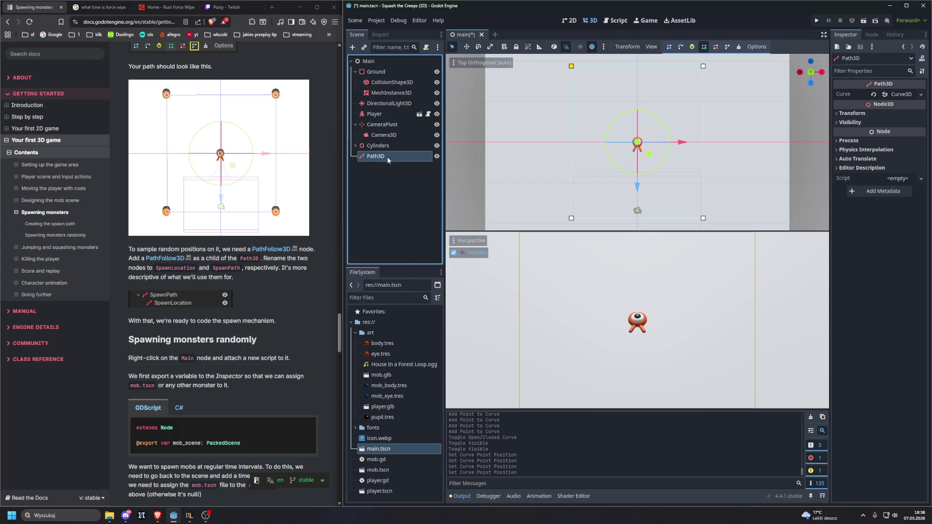
Add a PathFollow3D child under Path3D by searching 'path' in the Create Node dialog
{"action": "key", "text": "ctrl+a"}
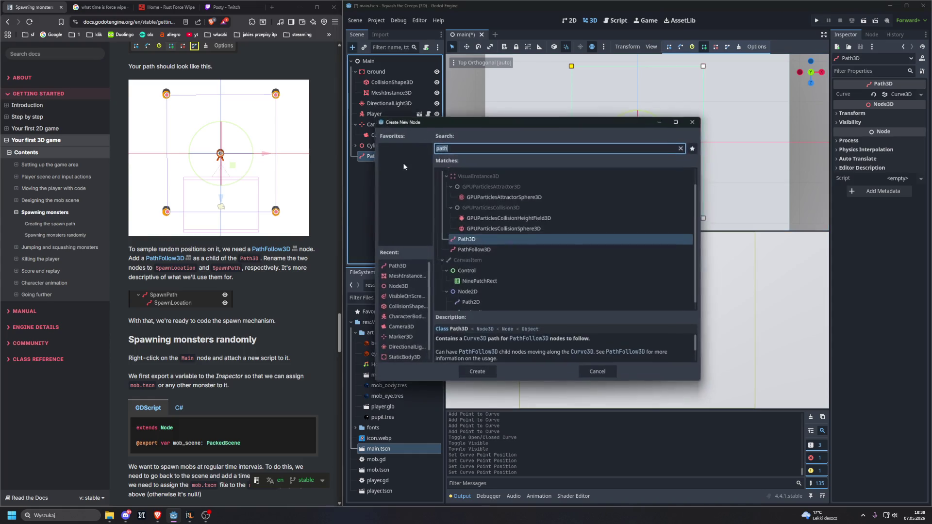
{"action": "type", "text": "path"}
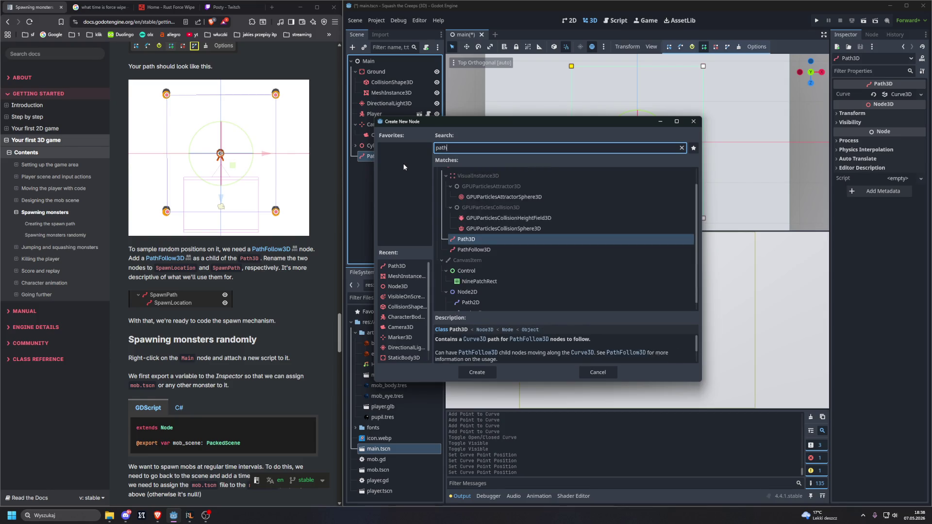
{"action": "key", "text": "Down"}
{"action": "key", "text": "Return"}
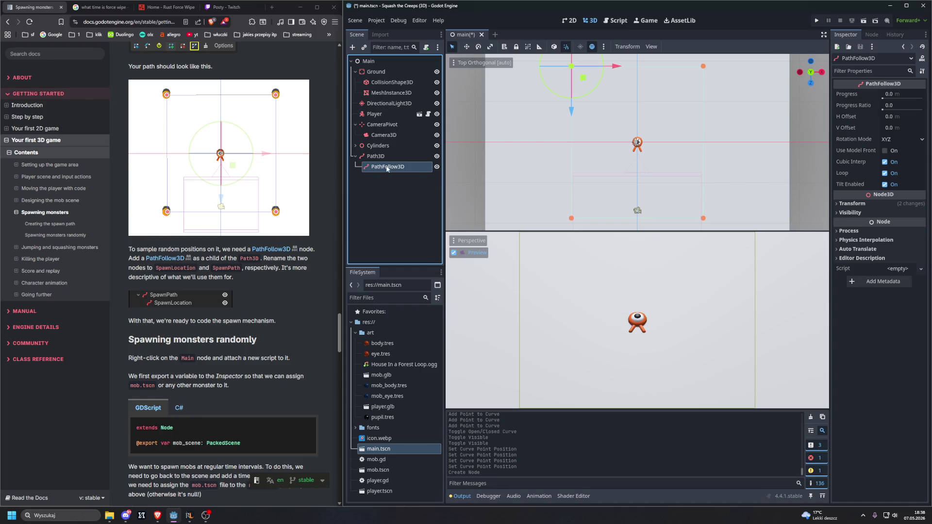
Open the PathFollow3D documentation, read through its properties, then close the help page
{"action": "right_click", "coordinate": [387, 169]}
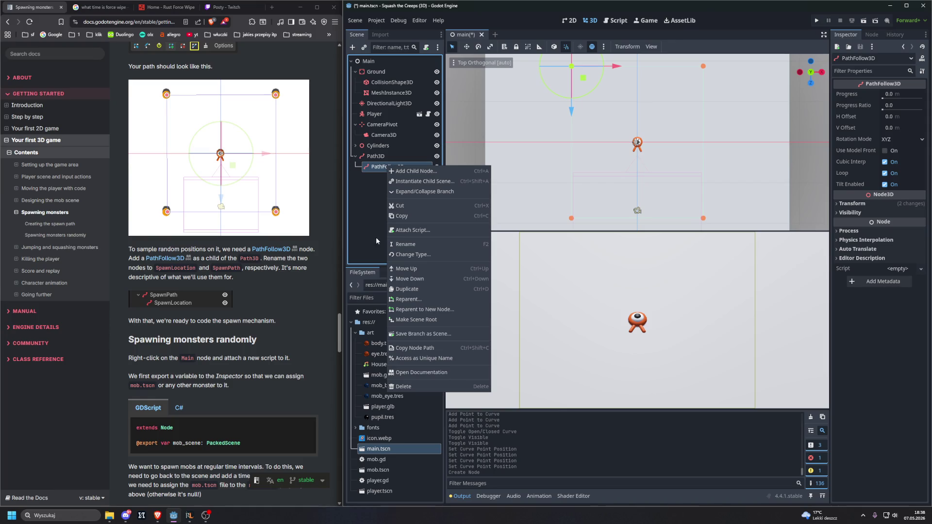
{"action": "left_click", "coordinate": [404, 371]}
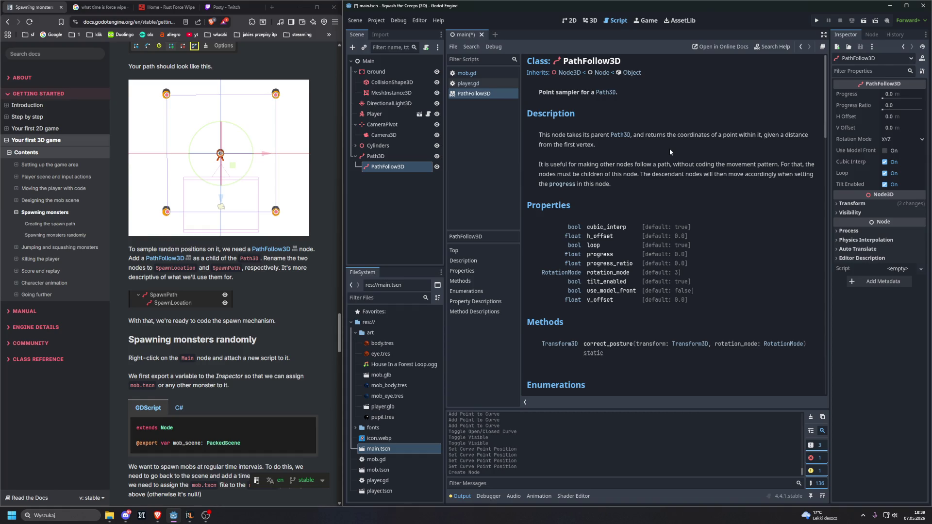
{"action": "scroll", "coordinate": [617, 135], "scroll_direction": "down", "scroll_amount": 3}
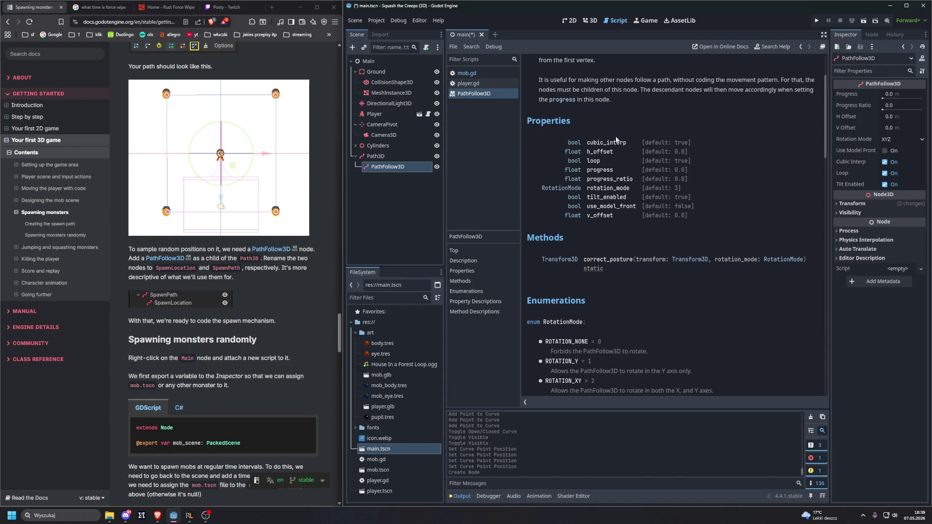
{"action": "right_click", "coordinate": [508, 94]}
{"action": "left_click", "coordinate": [508, 103]}
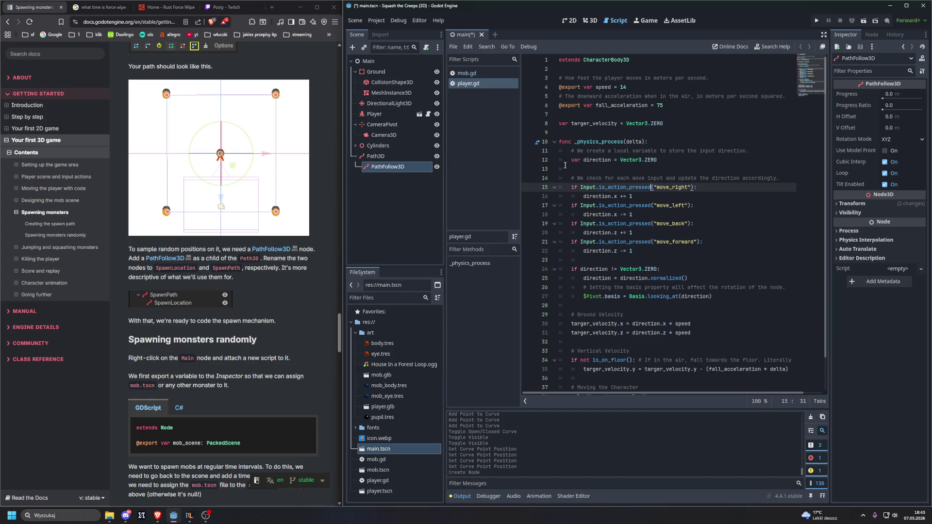
Switch the browser back to the Twitch stream
{"action": "left_click", "coordinate": [259, 3]}
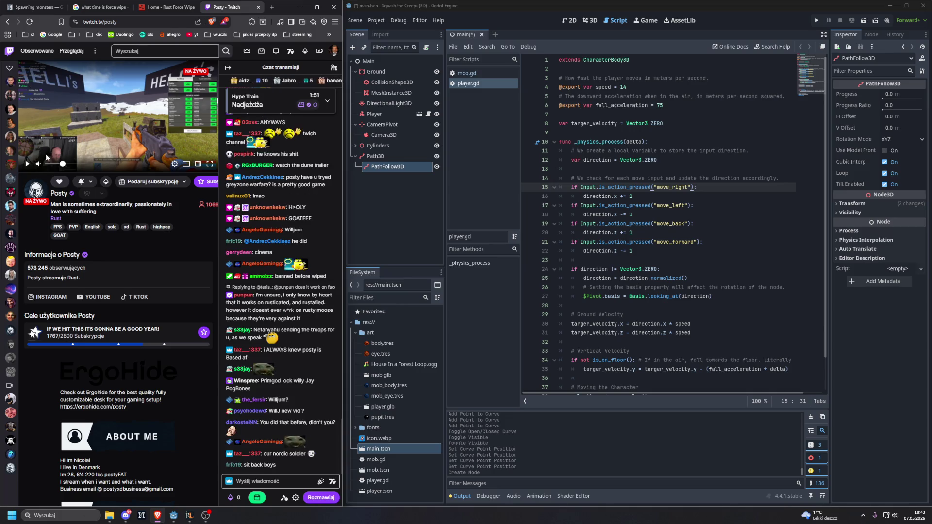
Resume the Twitch stream, lower its volume to about 24% and enlarge it in theatre mode
{"action": "left_click", "coordinate": [27, 164]}
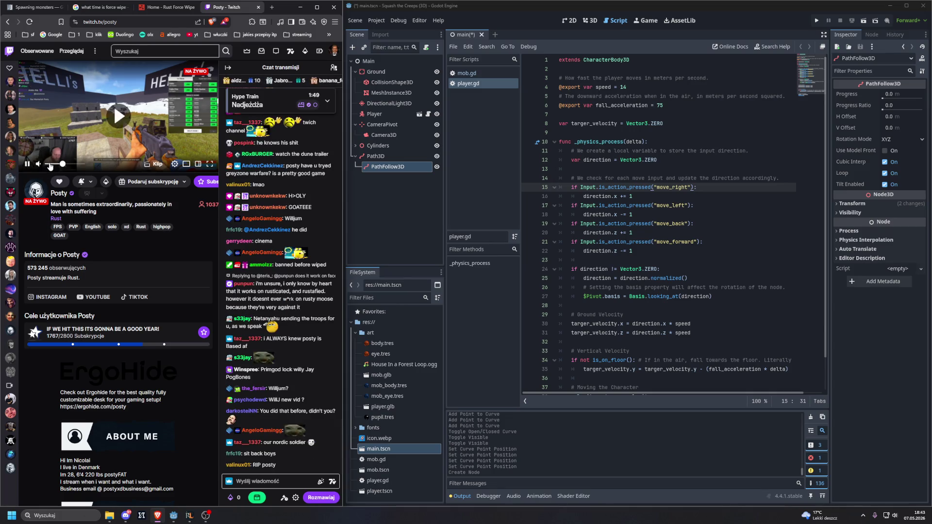
{"action": "left_click", "coordinate": [55, 165]}
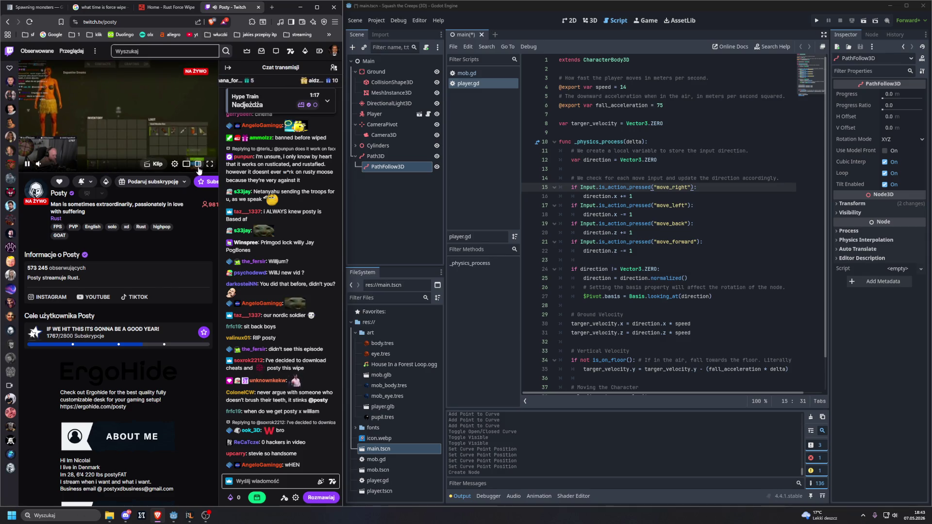
{"action": "left_click", "coordinate": [199, 167]}
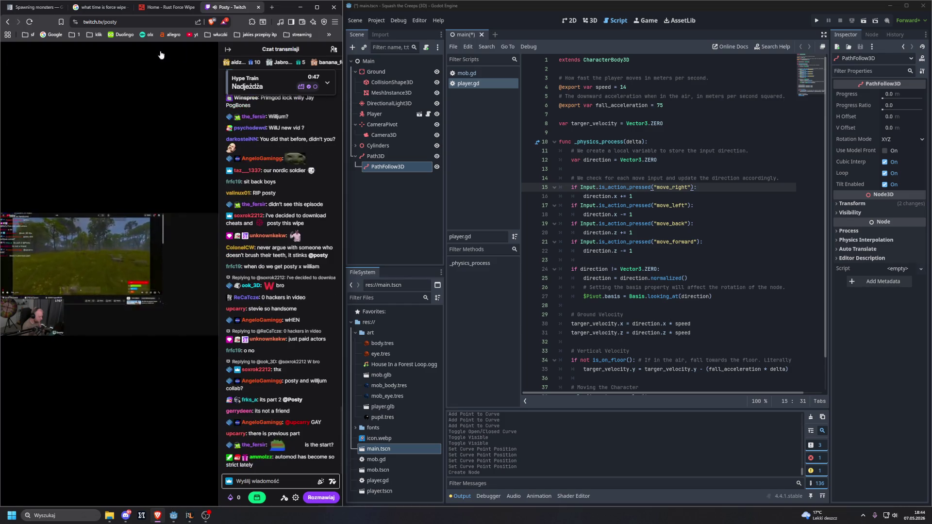
Pause the stream and switch to the Home - Rust Force Wipe tab
{"action": "mouse_move", "coordinate": [143, 125]}
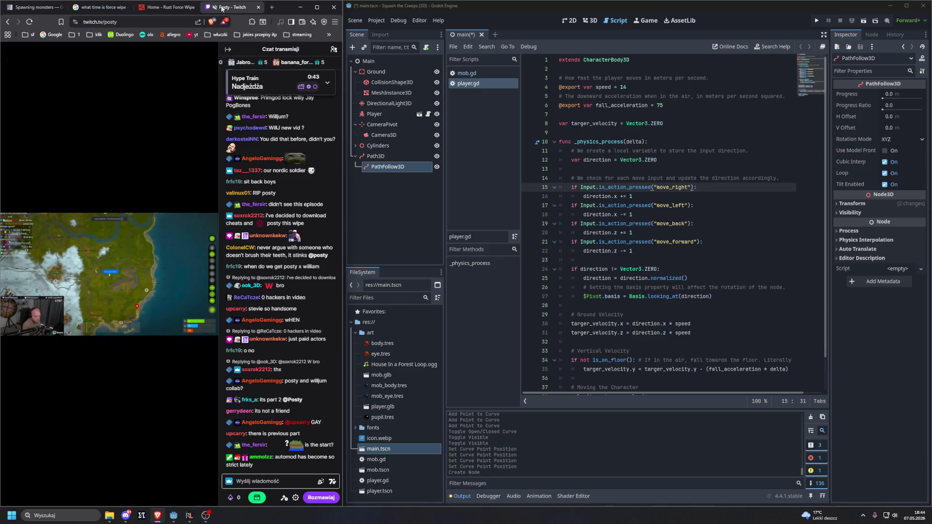
{"action": "key", "text": "space"}
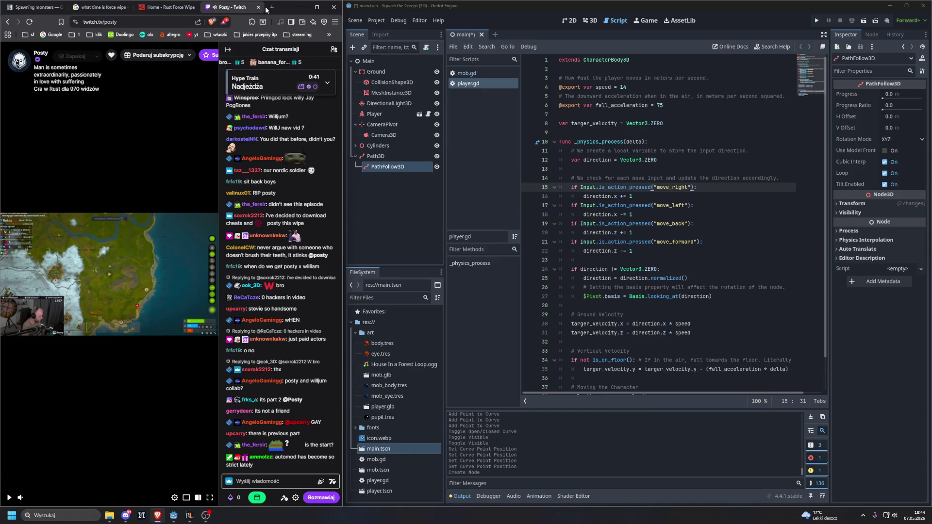
{"action": "left_click", "coordinate": [174, 8]}
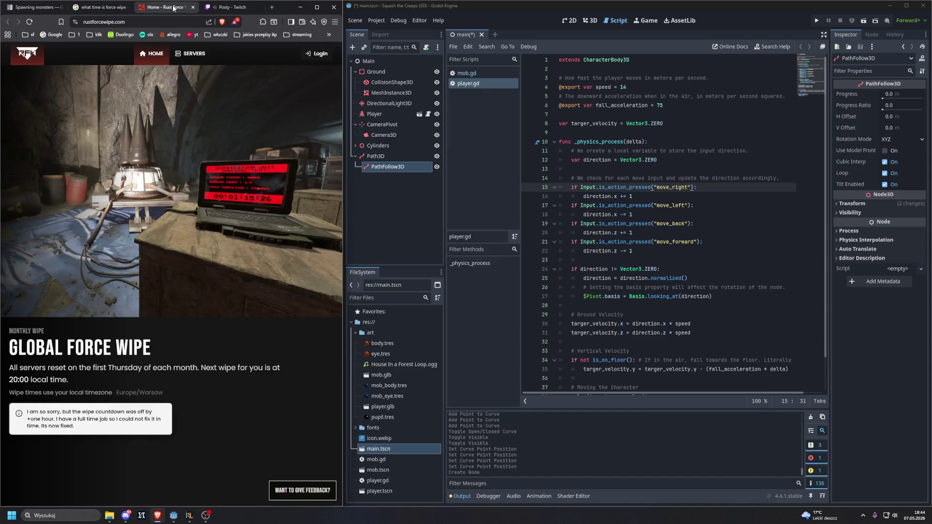
Return to the Godot Spawning monsters docs page, close the Twitch tab, and show Godot's 3D view
{"action": "left_click", "coordinate": [102, 7]}
{"action": "left_click", "coordinate": [128, 7]}
{"action": "left_click", "coordinate": [35, 7]}
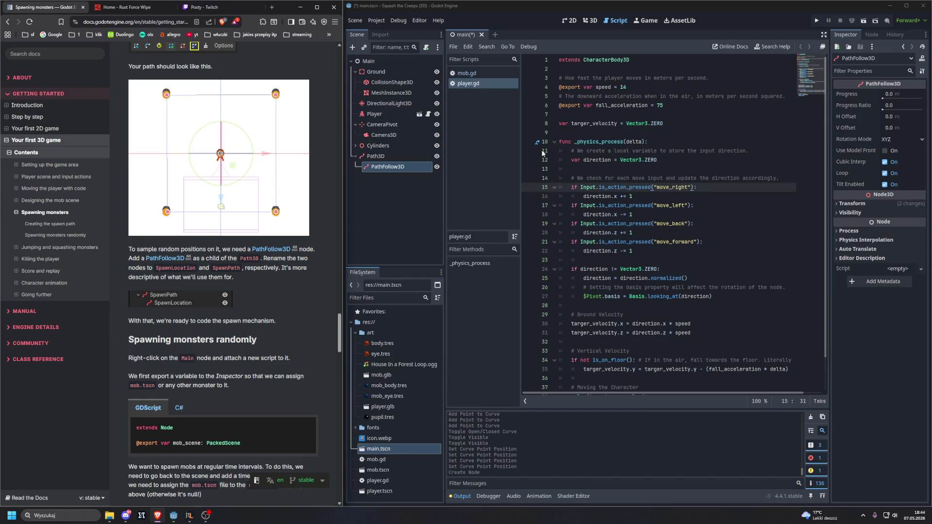
{"action": "left_click", "coordinate": [258, 7]}
{"action": "scroll", "coordinate": [574, 187], "scroll_direction": "down", "scroll_amount": 2}
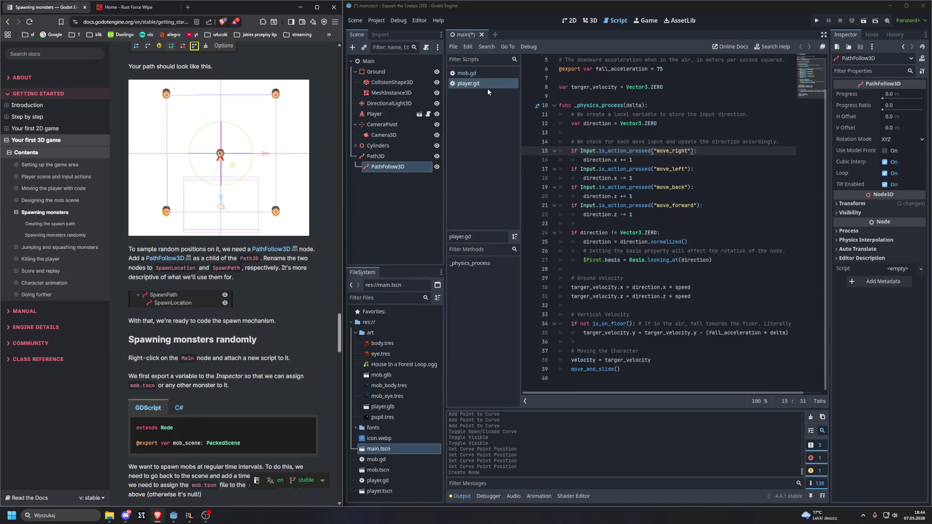
{"action": "scroll", "coordinate": [217, 155], "scroll_direction": "up", "scroll_amount": 3}
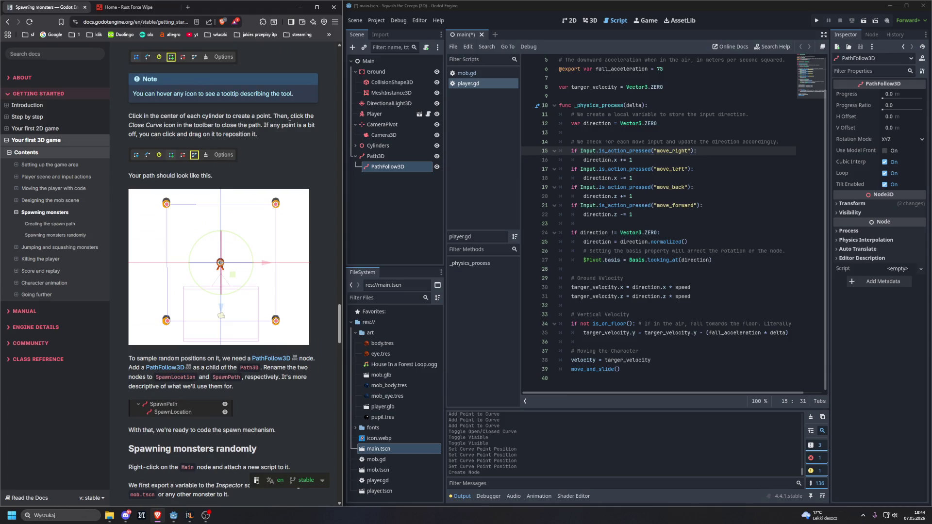
{"action": "left_click", "coordinate": [586, 22]}
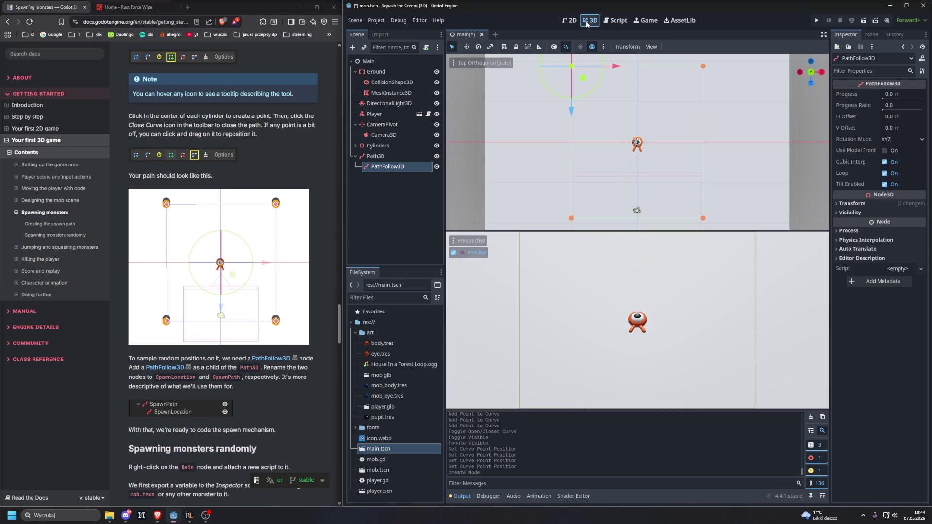
Inspect the Path3D spawn curve and its PathFollow3D child in the Scene dock
{"action": "scroll", "coordinate": [512, 104], "scroll_direction": "down", "scroll_amount": 2}
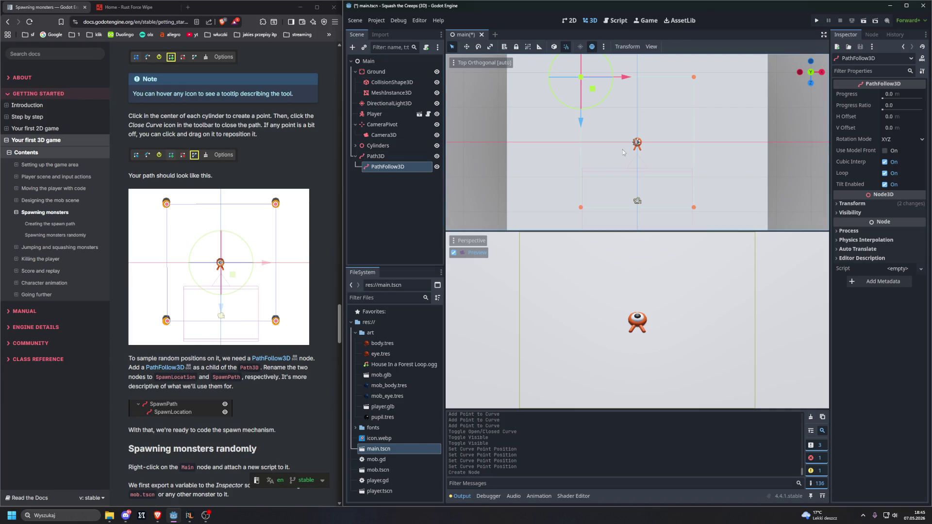
{"action": "left_click", "coordinate": [388, 156]}
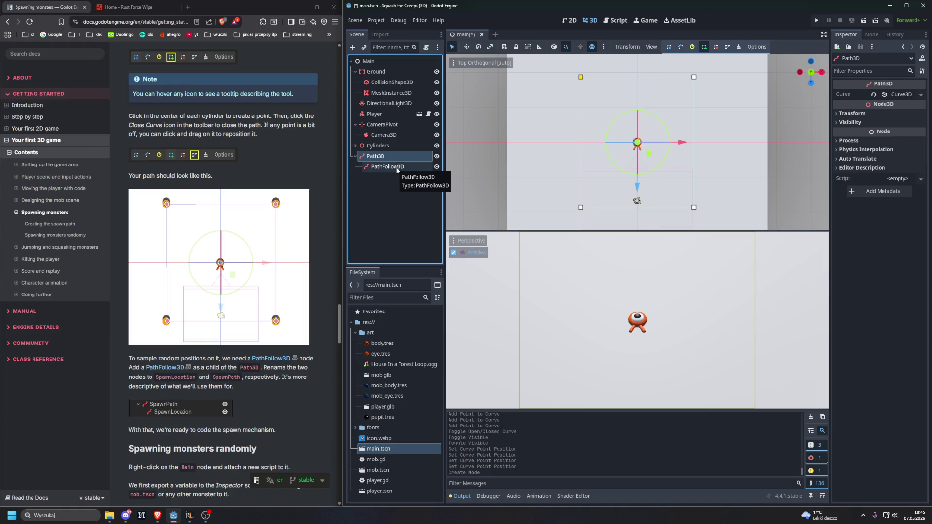
{"action": "left_click", "coordinate": [396, 167]}
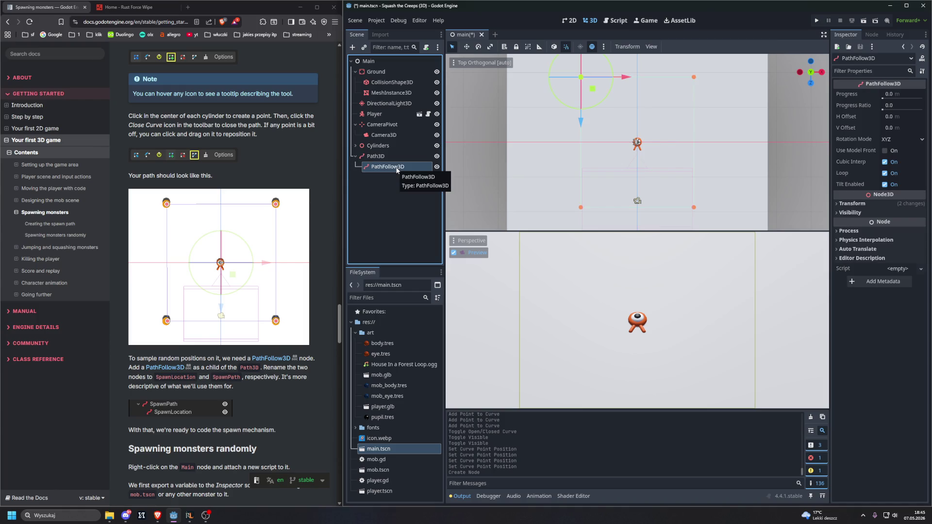
{"action": "left_click", "coordinate": [410, 199]}
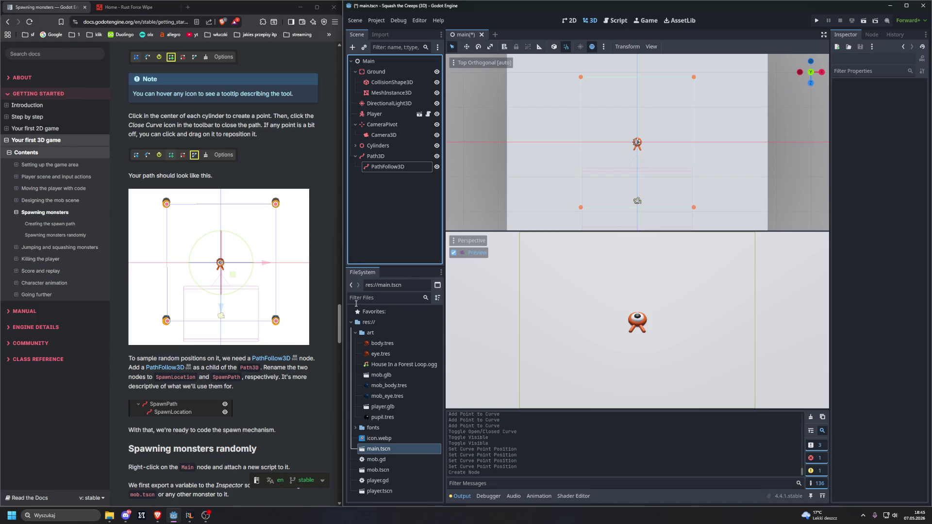
{"action": "scroll", "coordinate": [283, 277], "scroll_direction": "down", "scroll_amount": 3}
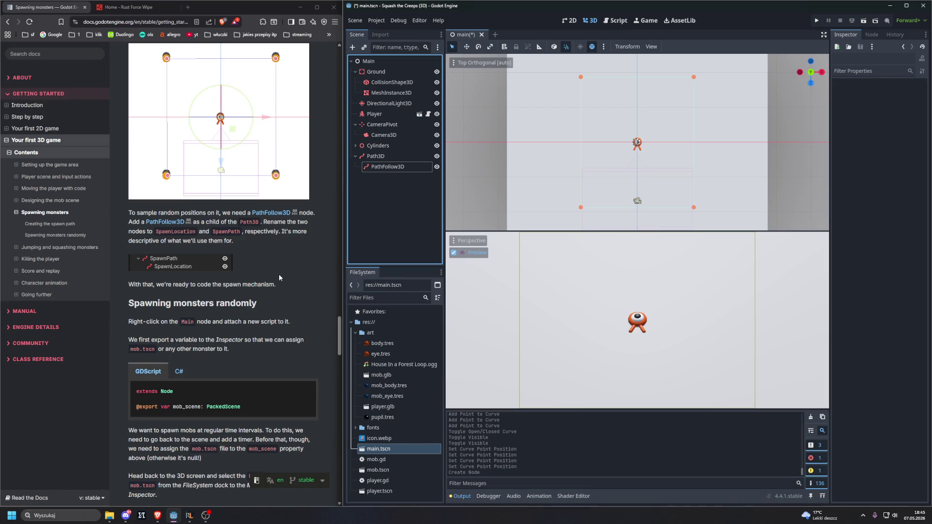
Rename the Path3D node to SpawnPath
{"action": "double_click", "coordinate": [387, 156]}
{"action": "type", "text": "SP"}
{"action": "key", "text": "BackSpace"}
{"action": "key", "text": "BackSpace"}
{"action": "type", "text": "pawn"}
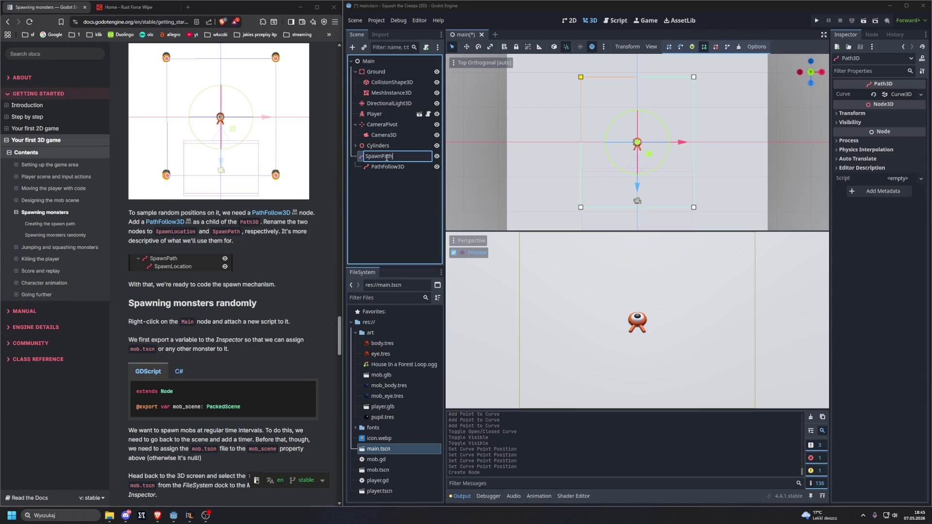
{"action": "key", "text": "Return"}
Rename the PathFollow3D child node to SpawnLocation
{"action": "left_click", "coordinate": [393, 166]}
{"action": "key", "text": "F2"}
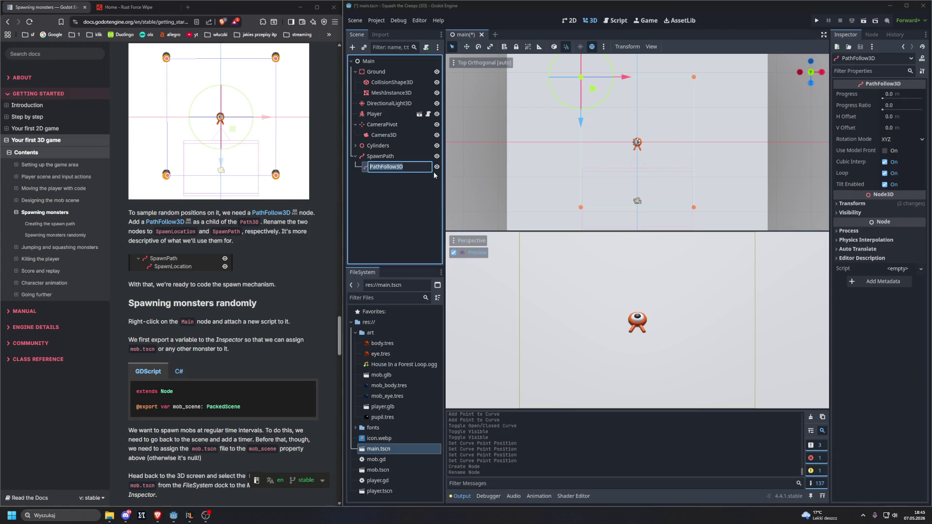
{"action": "key", "text": "BackSpace"}
{"action": "type", "text": "SpawnLoc"}
{"action": "type", "text": "ation"}
{"action": "key", "text": "Return"}
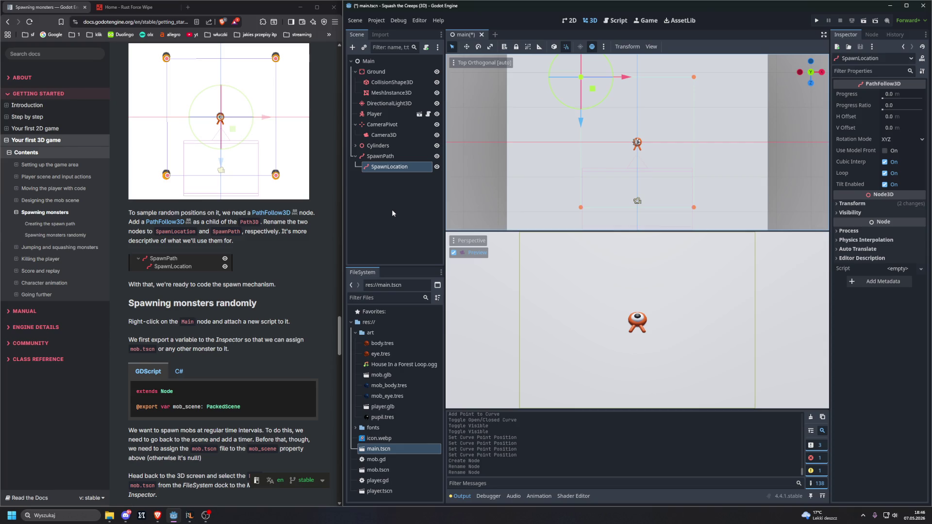
{"action": "scroll", "coordinate": [244, 248], "scroll_direction": "down", "scroll_amount": 2}
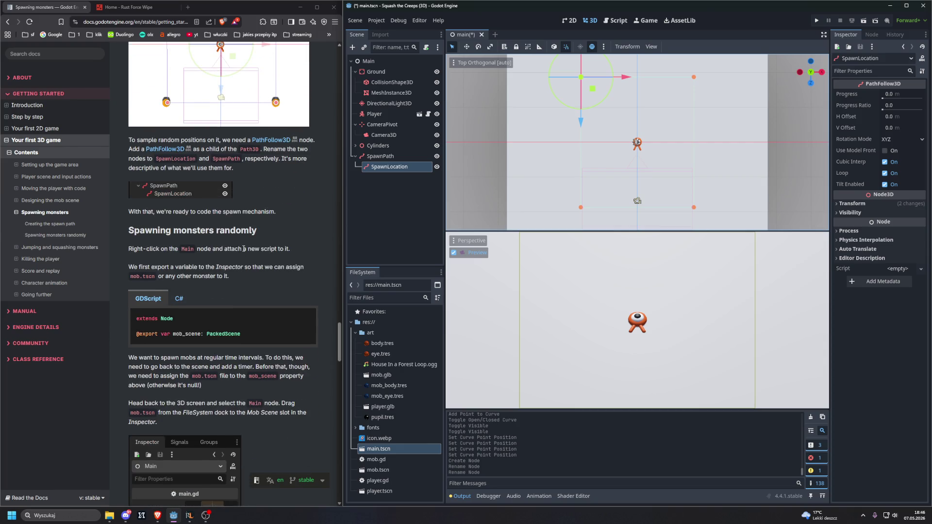
Select the Main node in the Scene dock and bring up the script editor
{"action": "scroll", "coordinate": [244, 249], "scroll_direction": "down", "scroll_amount": 3}
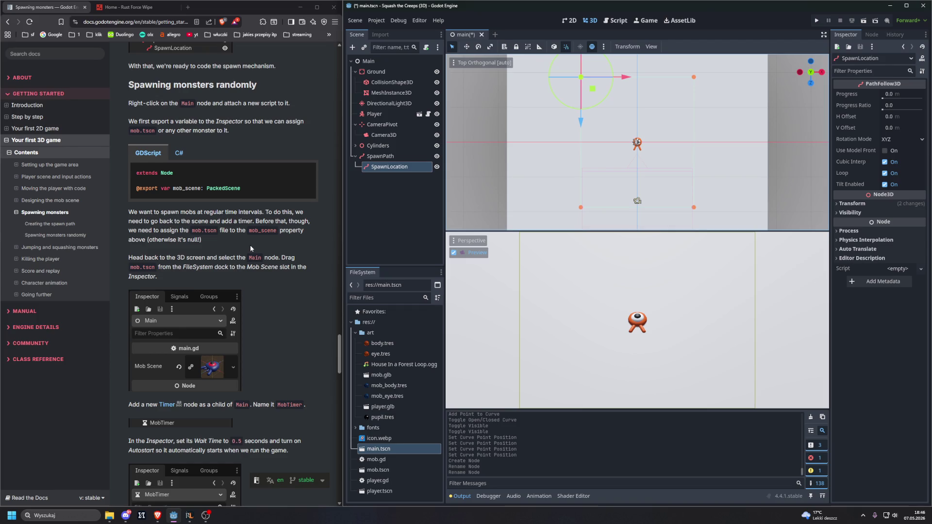
{"action": "left_click", "coordinate": [378, 62]}
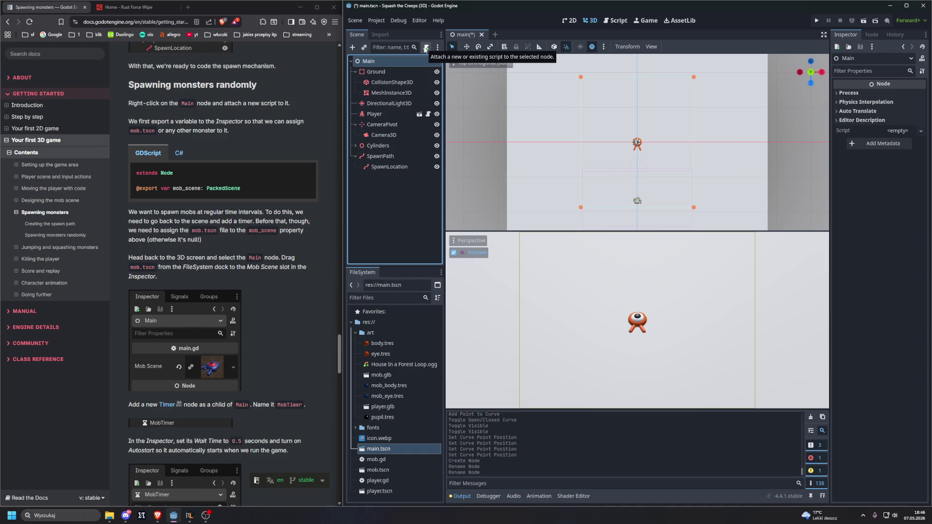
{"action": "left_click", "coordinate": [615, 20]}
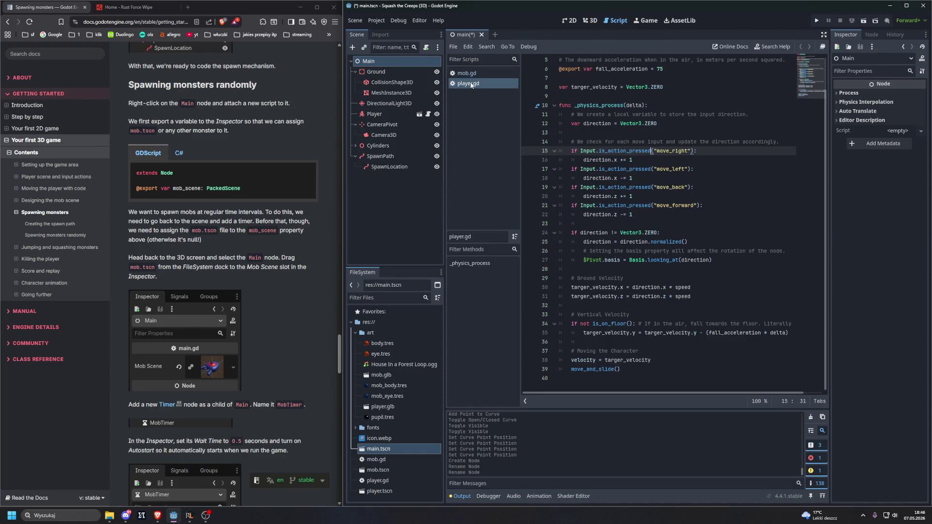
Attach a new res://main.gd script to Main and delete its template code, leaving extends Node
{"action": "left_click", "coordinate": [425, 48]}
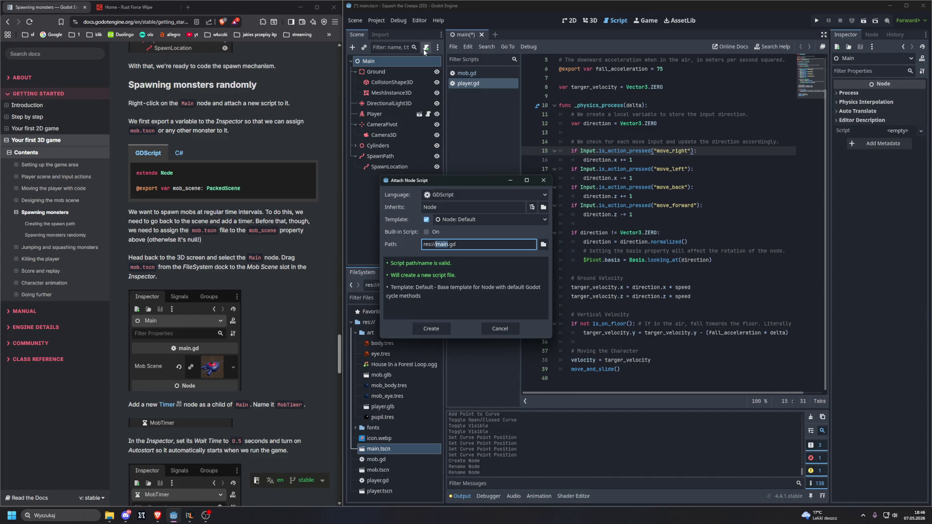
{"action": "left_click", "coordinate": [431, 331]}
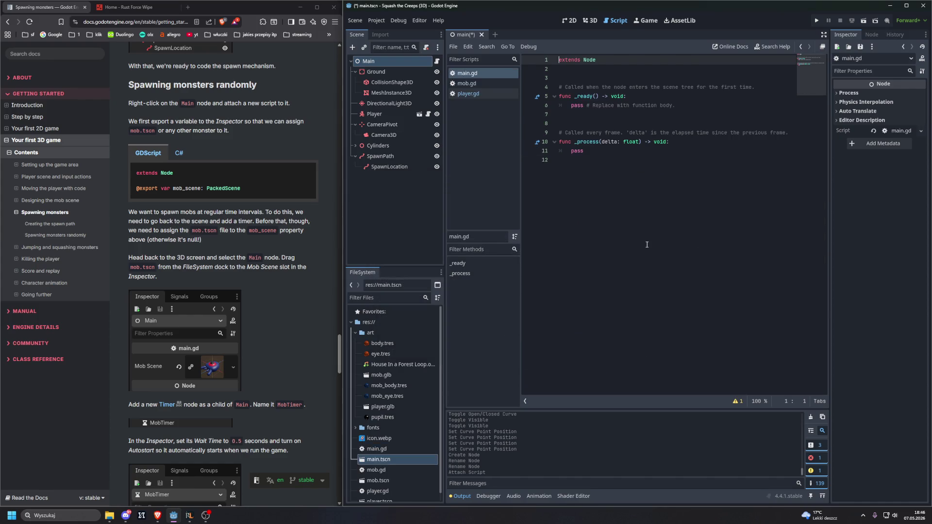
{"action": "mouse_move", "coordinate": [638, 226]}
{"action": "left_mouse_down"}
{"action": "mouse_move", "coordinate": [631, 194]}
{"action": "mouse_move", "coordinate": [558, 89]}
{"action": "mouse_move", "coordinate": [541, 84]}
{"action": "left_mouse_up"}
{"action": "key", "text": "Delete"}
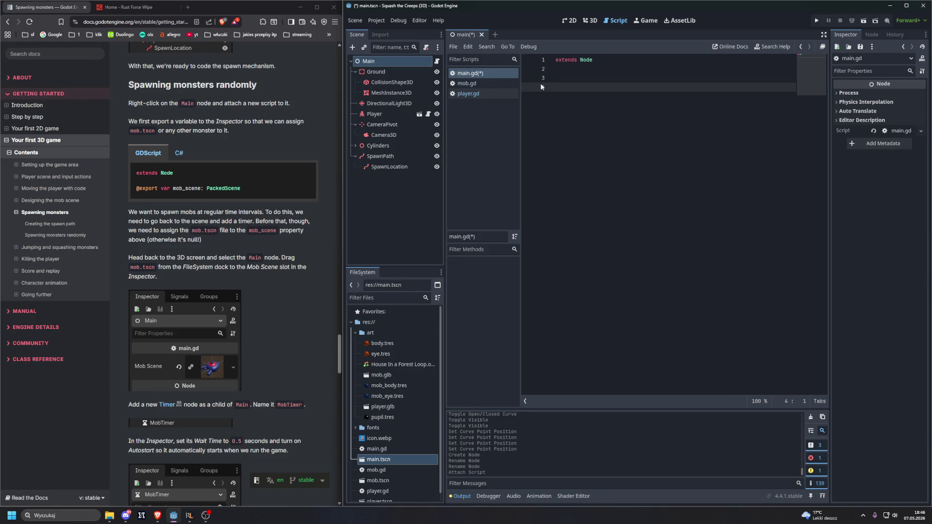
{"action": "key", "text": "ctrl+z"}
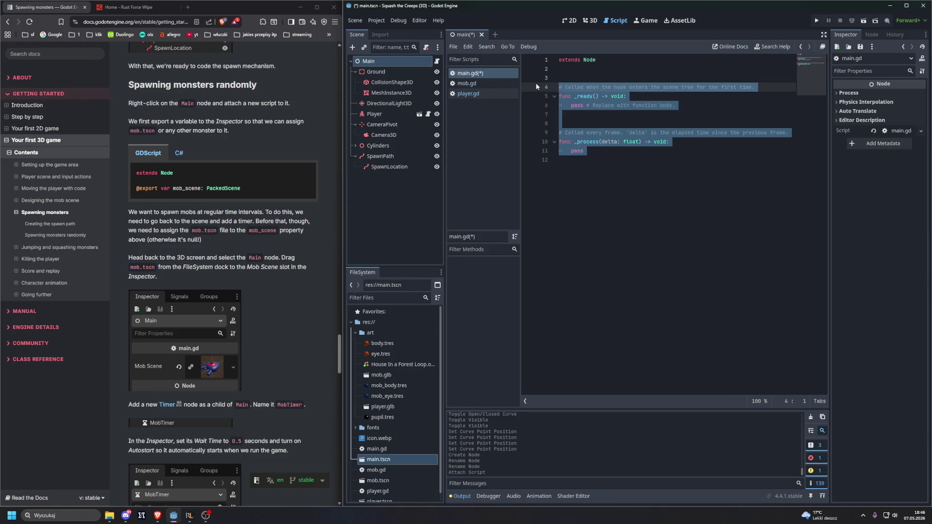
{"action": "key", "text": "Right"}
{"action": "left_click", "coordinate": [583, 80]}
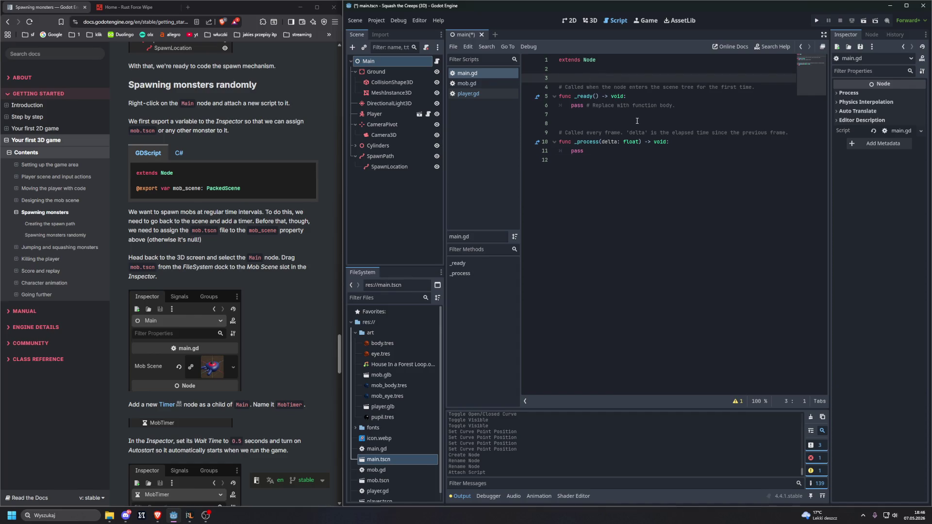
{"action": "key", "text": "ctrl+shift+Return"}
{"action": "key", "text": "ctrl+shift+Return"}
{"action": "key", "text": "ctrl+shift+Return"}
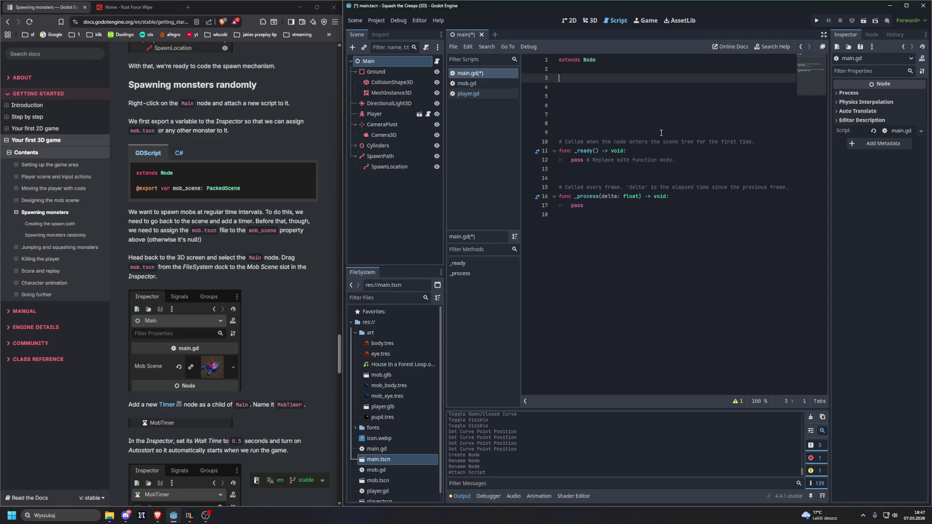
{"action": "type", "text": "@exp"}
{"action": "key", "text": "Return"}
{"action": "type", "text": "var mob_sc"}
{"action": "type", "text": "ene"}
{"action": "type", "text": ": "}
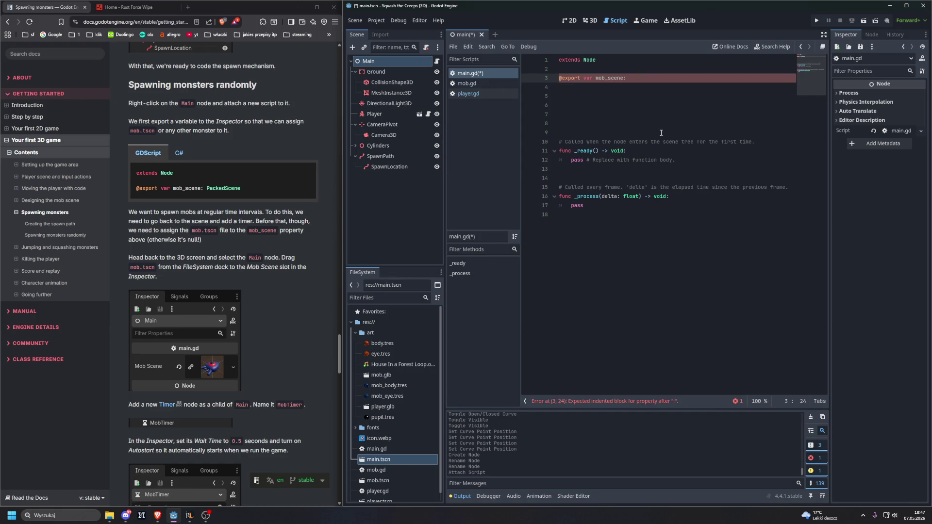
{"action": "type", "text": "Packed"}
{"action": "type", "text": "Scene"}
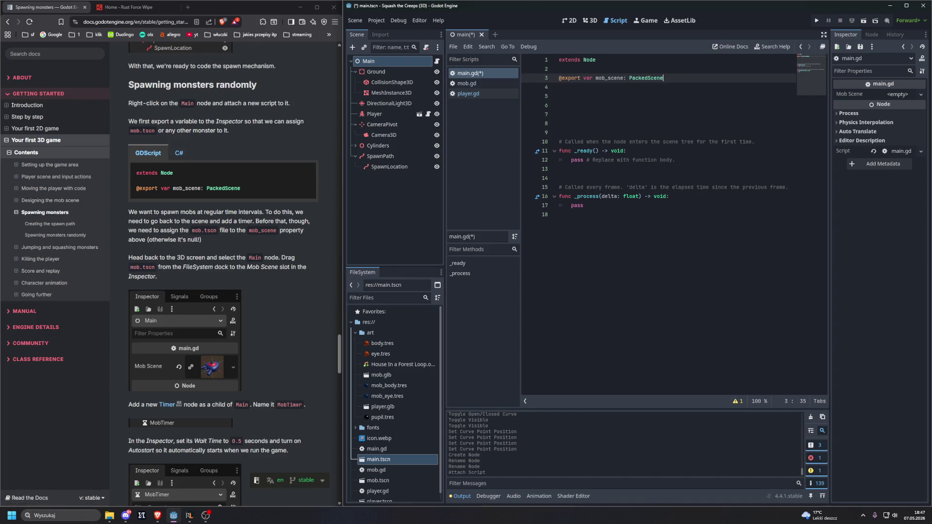
{"action": "left_click", "coordinate": [339, 354]}
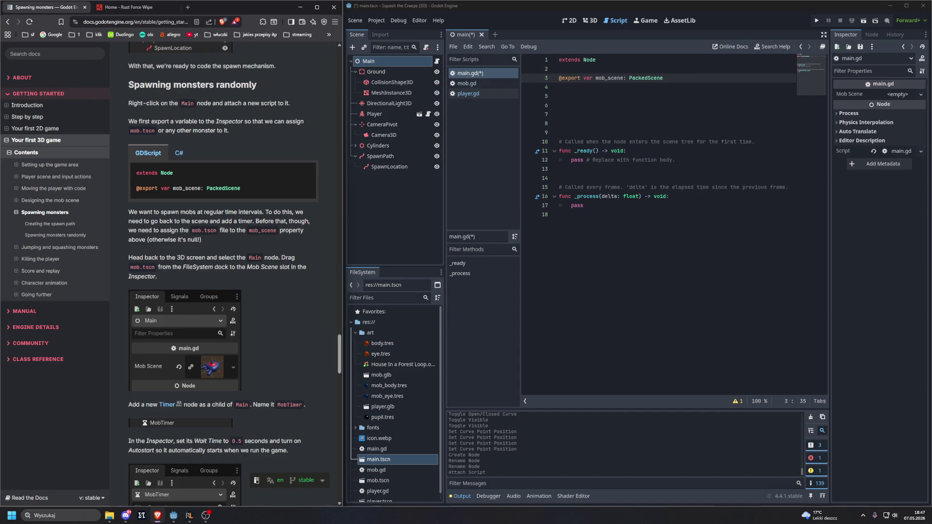
{"action": "left_click", "coordinate": [187, 7]}
{"action": "type", "text": "y"}
{"action": "key", "text": "Return"}
{"action": "middle_click", "coordinate": [227, 7]}
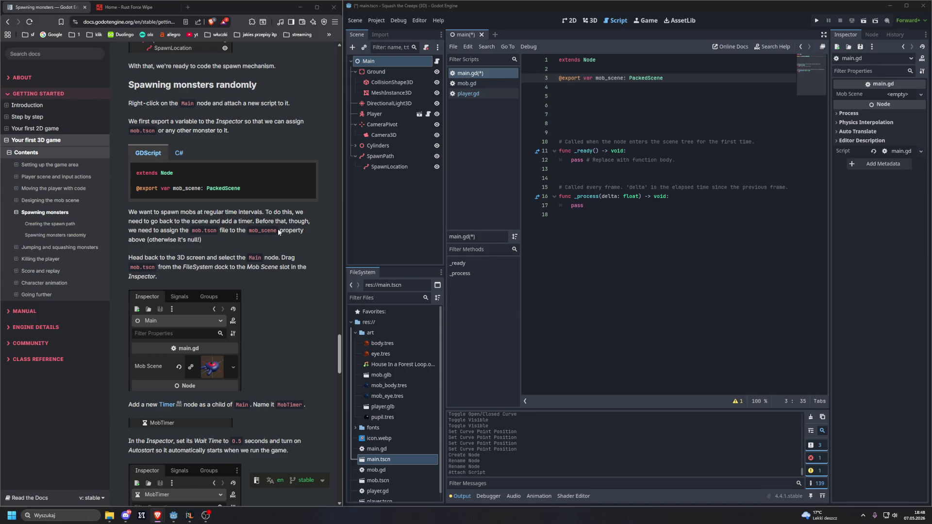
Delete and restore the mob_scene export line in main.gd, then return to the 3D view
{"action": "left_click", "coordinate": [589, 21]}
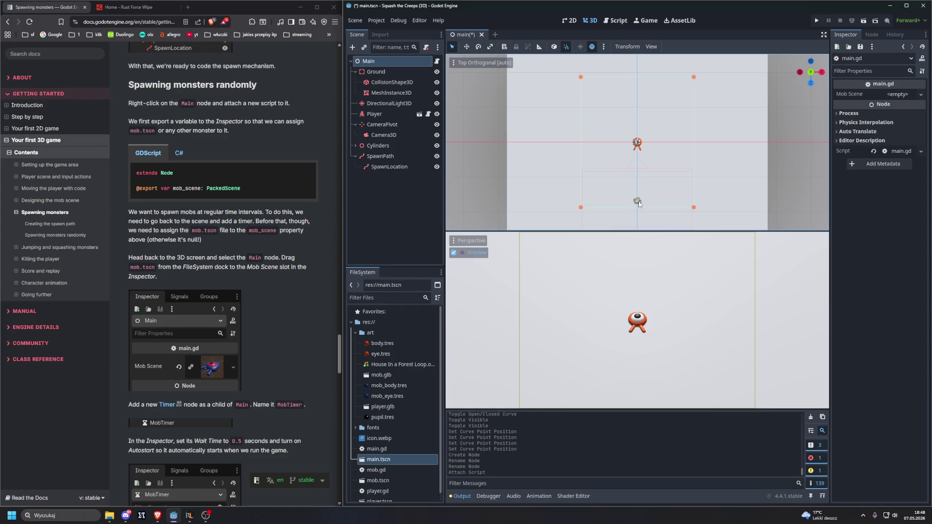
{"action": "left_click", "coordinate": [621, 22]}
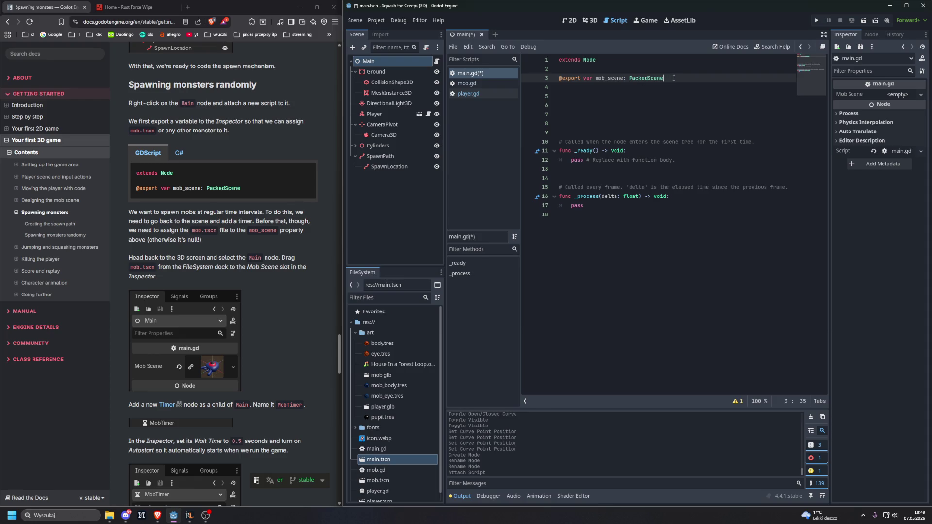
{"action": "key", "text": "shift+Home"}
{"action": "key", "text": "BackSpace"}
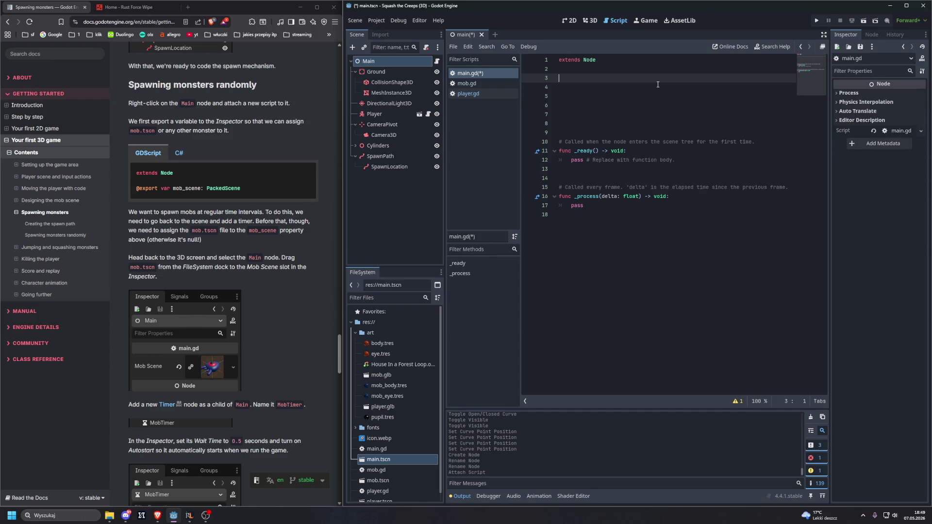
{"action": "key", "text": "ctrl+z"}
{"action": "left_click", "coordinate": [657, 97]}
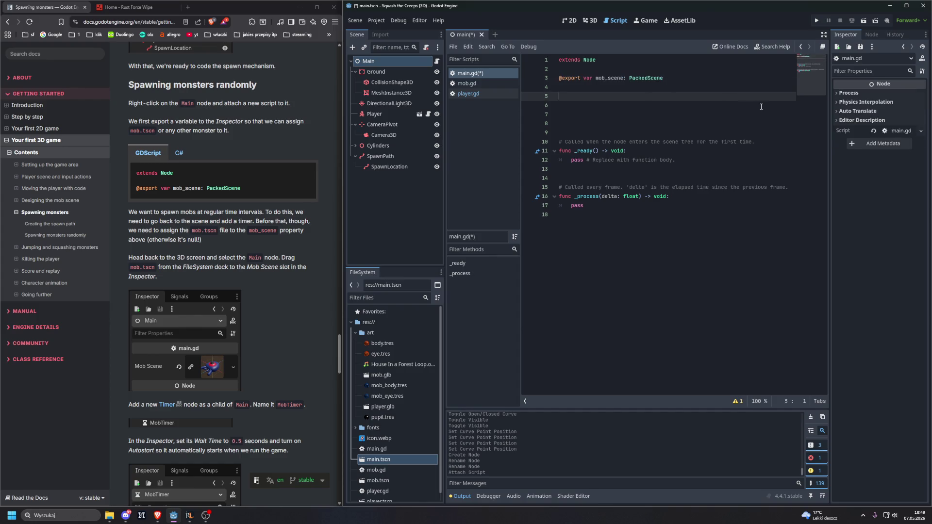
{"action": "left_click", "coordinate": [591, 21]}
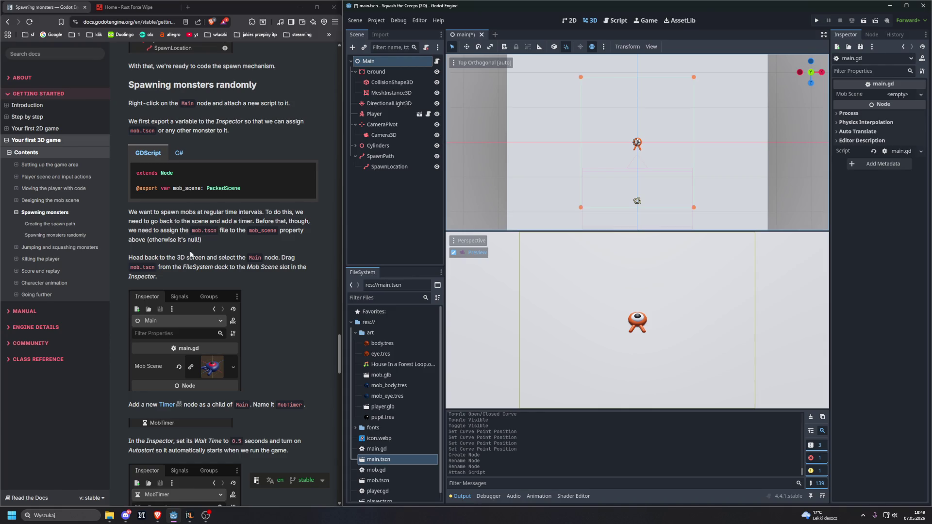
Drag mob.tscn from the FileSystem dock into Main's Mob Scene property slot
{"action": "scroll", "coordinate": [188, 246], "scroll_direction": "down", "scroll_amount": 1}
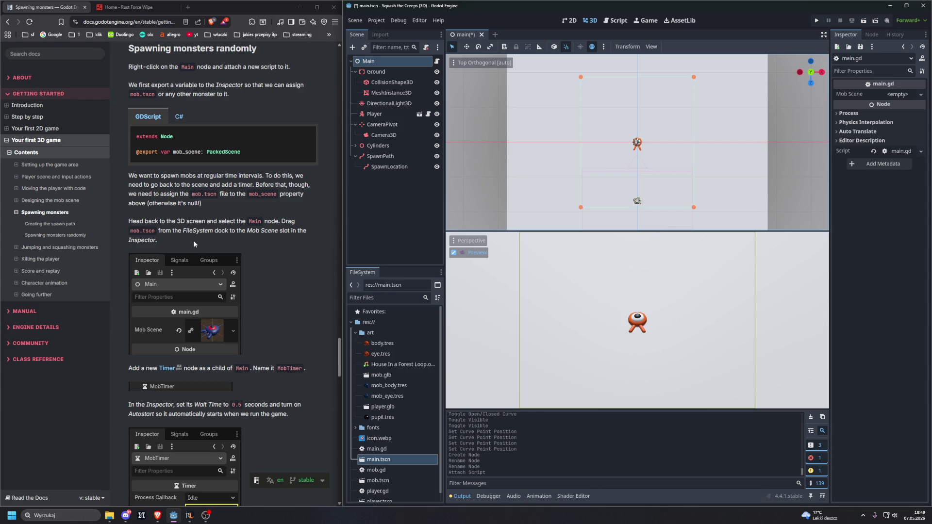
{"action": "scroll", "coordinate": [384, 364], "scroll_direction": "down", "scroll_amount": 1}
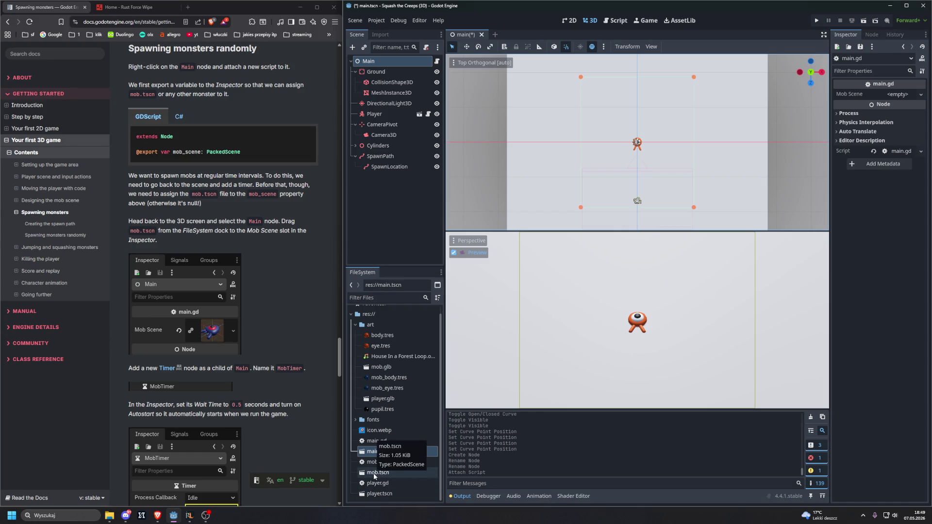
{"action": "left_click", "coordinate": [372, 473]}
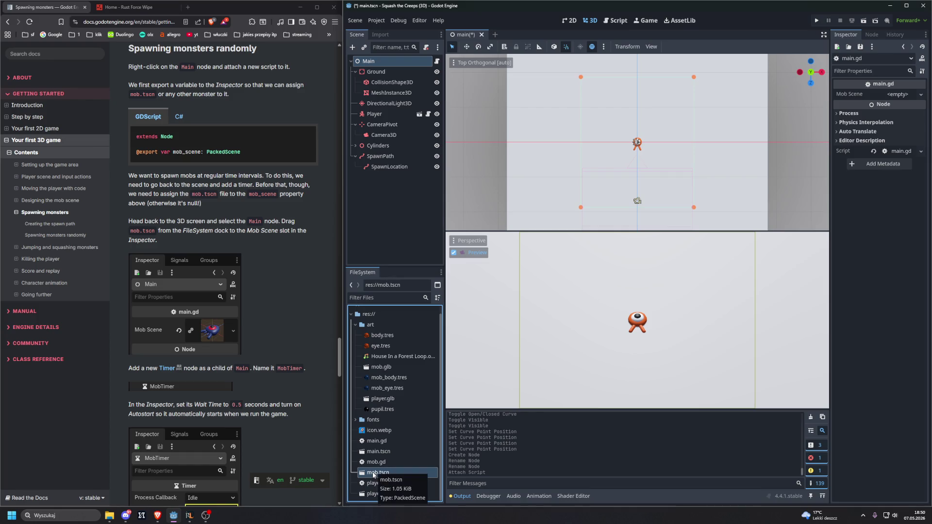
{"action": "mouse_move", "coordinate": [373, 475]}
{"action": "left_mouse_down"}
{"action": "mouse_move", "coordinate": [645, 330]}
{"action": "mouse_move", "coordinate": [894, 96]}
{"action": "left_mouse_up"}
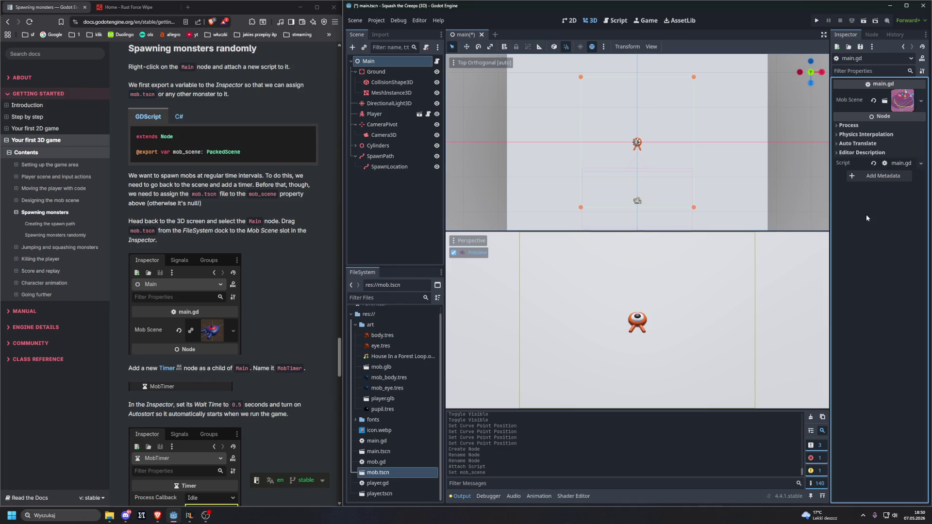
{"action": "left_click", "coordinate": [906, 103]}
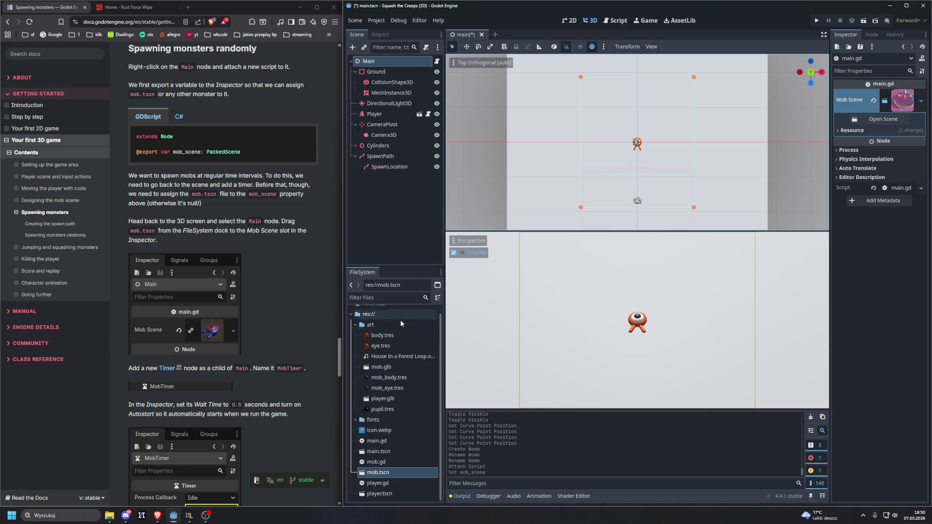
{"action": "key", "text": "ctrl+z"}
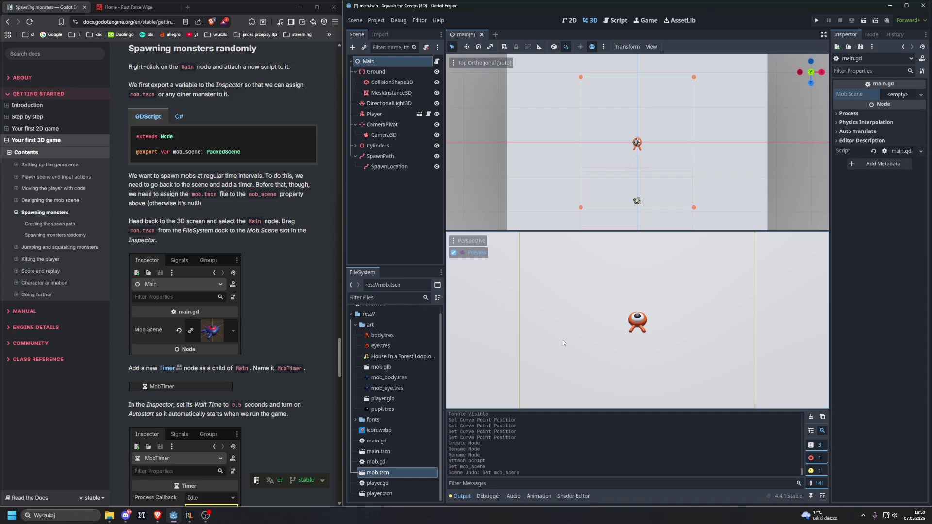
{"action": "mouse_move", "coordinate": [371, 474]}
{"action": "left_mouse_down"}
{"action": "mouse_move", "coordinate": [488, 421]}
{"action": "mouse_move", "coordinate": [825, 164]}
{"action": "mouse_move", "coordinate": [798, 179]}
{"action": "mouse_move", "coordinate": [670, 311]}
{"action": "mouse_move", "coordinate": [674, 284]}
{"action": "mouse_move", "coordinate": [898, 264]}
{"action": "mouse_move", "coordinate": [860, 103]}
{"action": "mouse_move", "coordinate": [750, 291]}
{"action": "mouse_move", "coordinate": [516, 316]}
{"action": "mouse_move", "coordinate": [599, 383]}
{"action": "mouse_move", "coordinate": [516, 369]}
{"action": "mouse_move", "coordinate": [558, 339]}
{"action": "mouse_move", "coordinate": [876, 222]}
{"action": "mouse_move", "coordinate": [337, 434]}
{"action": "mouse_move", "coordinate": [655, 258]}
{"action": "mouse_move", "coordinate": [662, 320]}
{"action": "mouse_move", "coordinate": [394, 384]}
{"action": "mouse_move", "coordinate": [715, 277]}
{"action": "mouse_move", "coordinate": [825, 228]}
{"action": "mouse_move", "coordinate": [902, 109]}
{"action": "mouse_move", "coordinate": [897, 94]}
{"action": "left_mouse_up"}
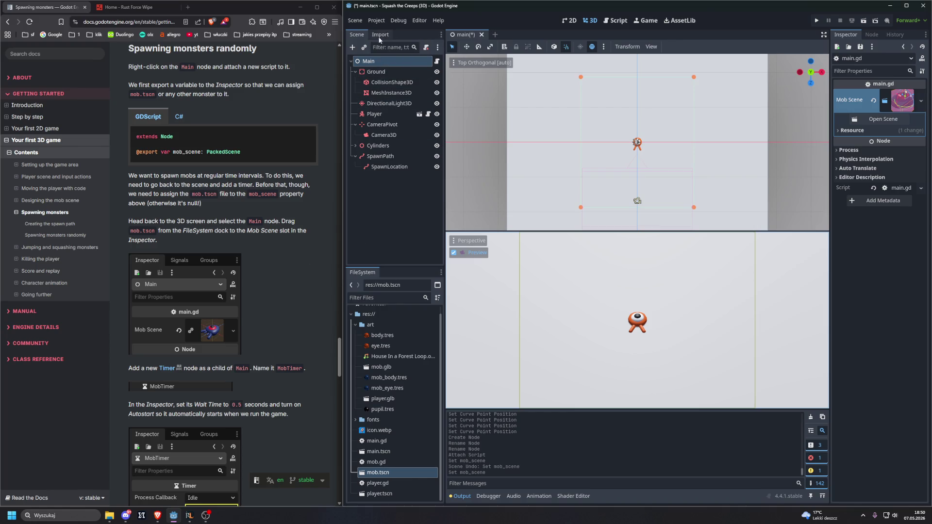
Add a Timer node under Main and rename it MobTimer
{"action": "left_click", "coordinate": [353, 47]}
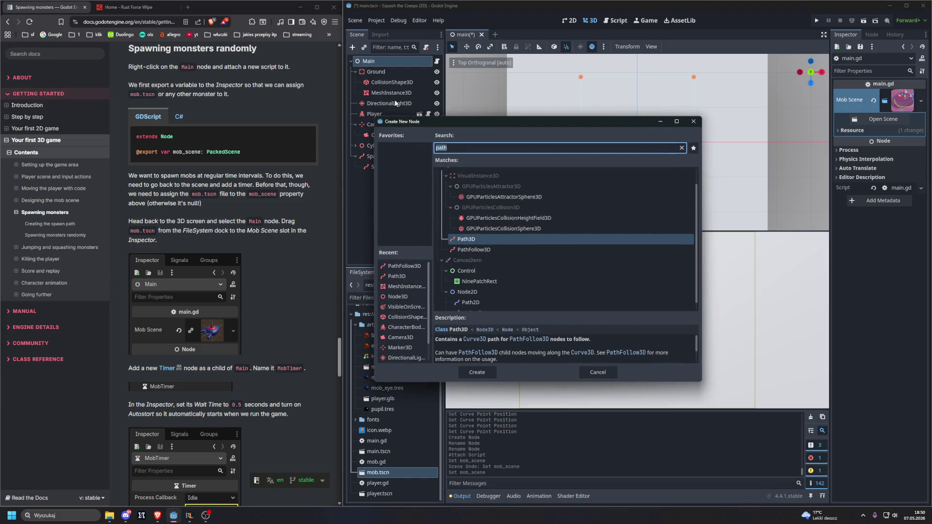
{"action": "type", "text": "timer"}
{"action": "key", "text": "Return"}
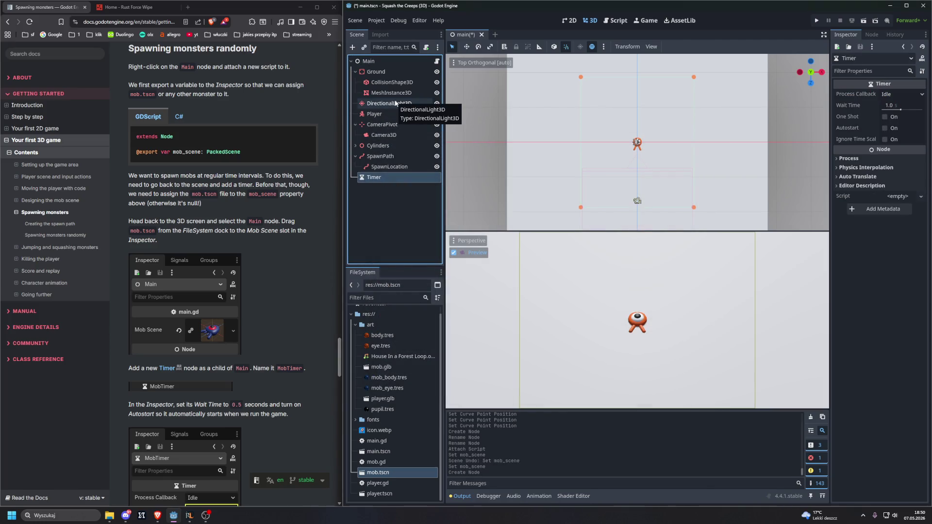
{"action": "double_click", "coordinate": [390, 176]}
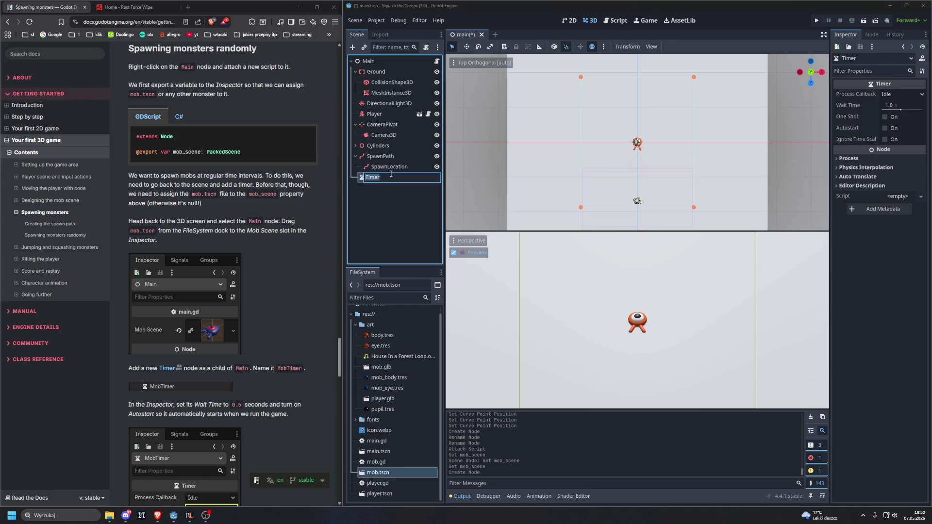
{"action": "type", "text": "MobTimer"}
{"action": "key", "text": "Return"}
Set MobTimer's Wait Time to 0.5 seconds and turn Autostart on
{"action": "scroll", "coordinate": [281, 227], "scroll_direction": "down", "scroll_amount": 1}
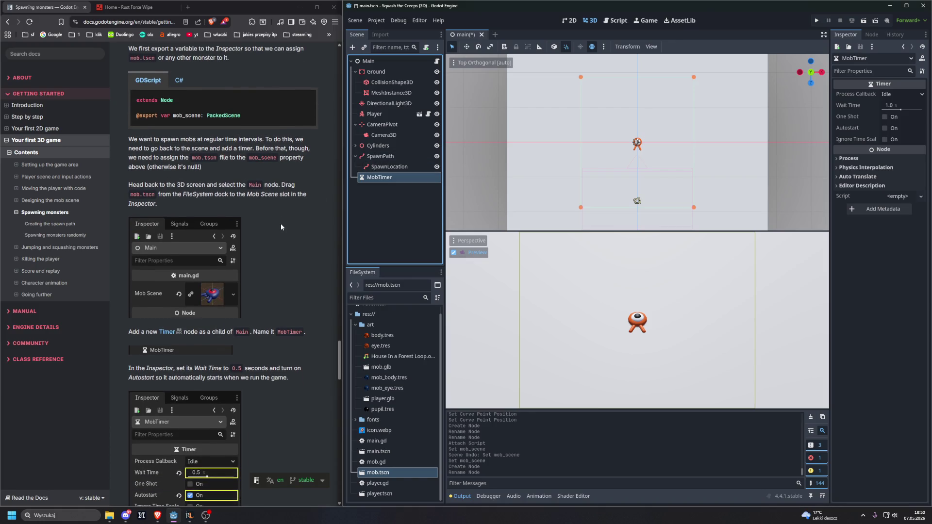
{"action": "left_click", "coordinate": [893, 106]}
{"action": "type", "text": "0.5"}
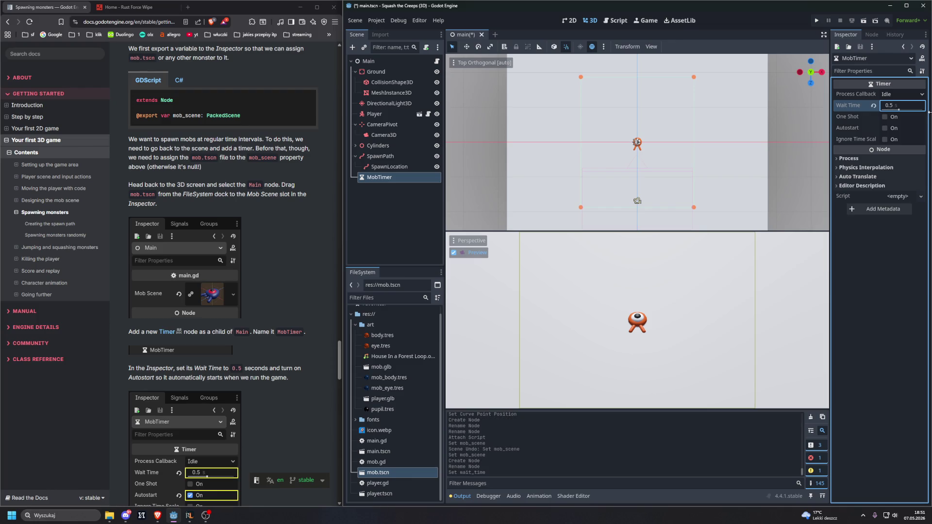
{"action": "key", "text": "Return"}
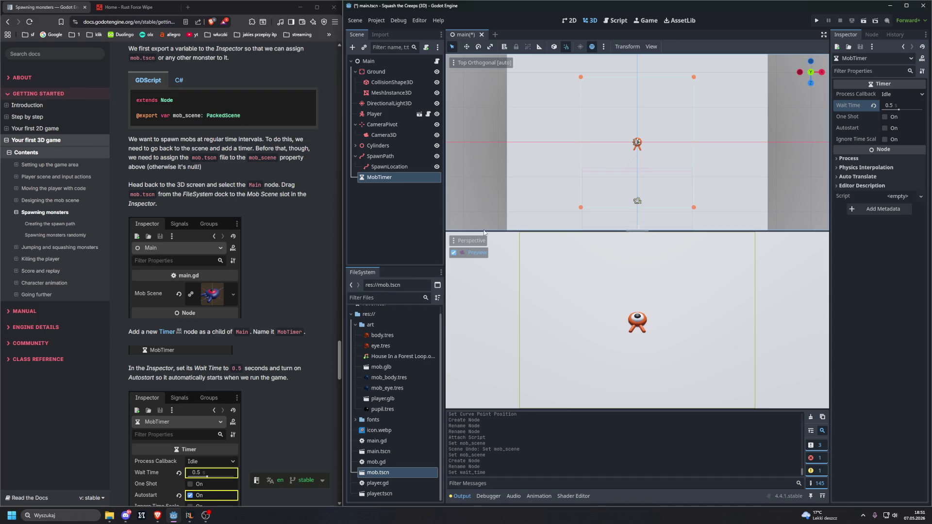
{"action": "left_click", "coordinate": [885, 128]}
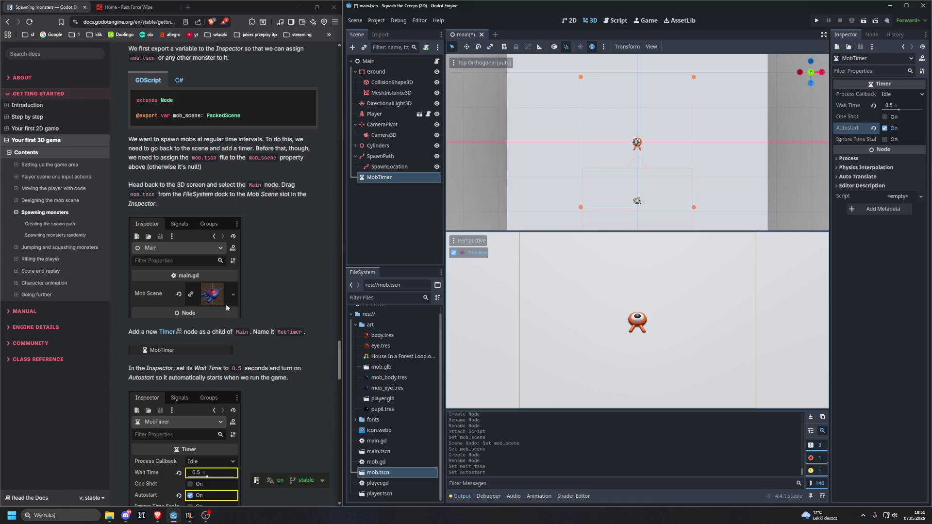
{"action": "scroll", "coordinate": [226, 304], "scroll_direction": "down", "scroll_amount": 2}
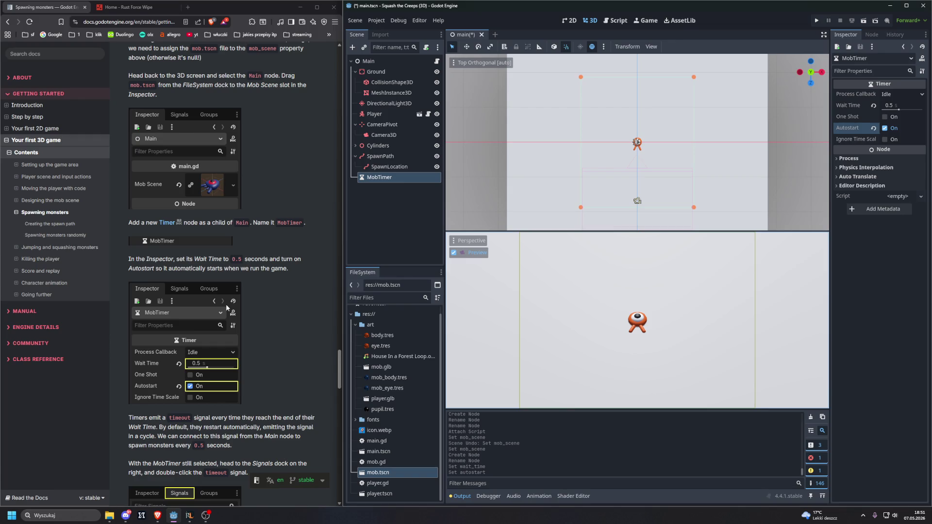
{"action": "scroll", "coordinate": [225, 304], "scroll_direction": "down", "scroll_amount": 2}
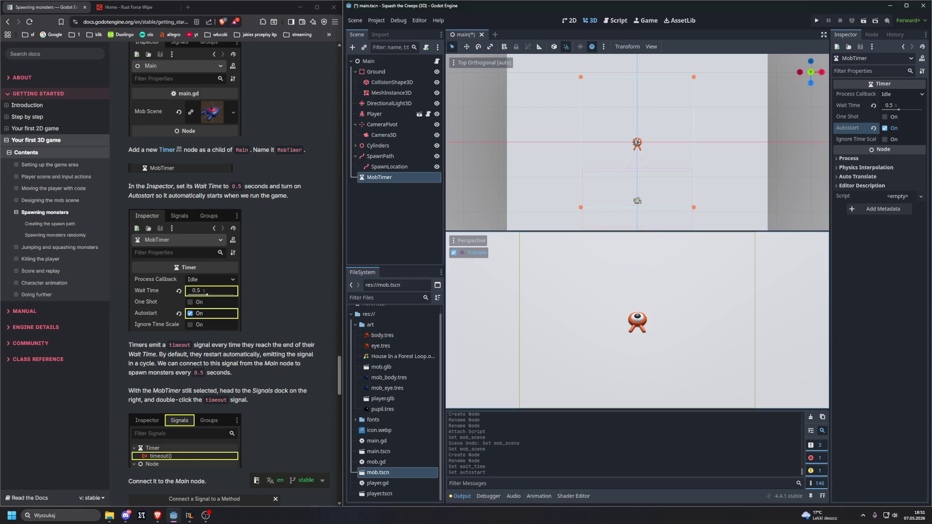
{"action": "key", "text": "alt+Tab"}
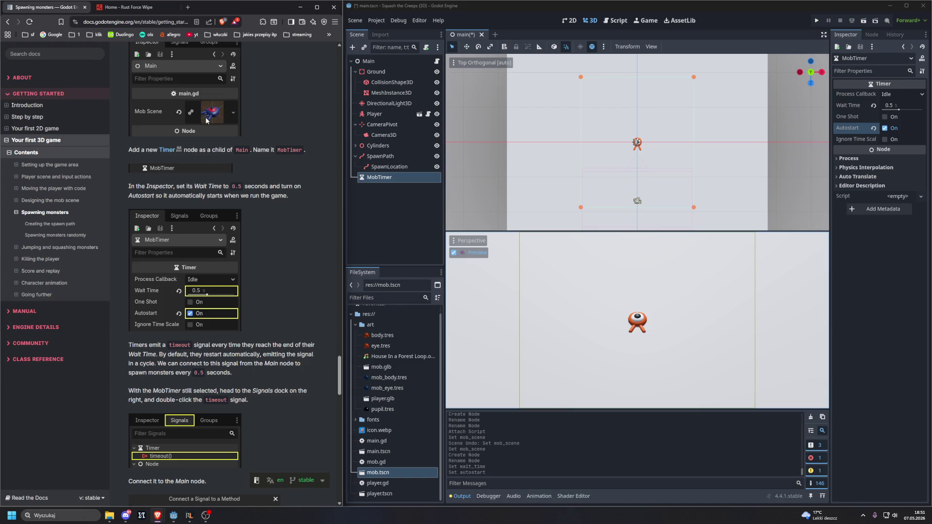
{"action": "scroll", "coordinate": [207, 120], "scroll_direction": "down", "scroll_amount": 5}
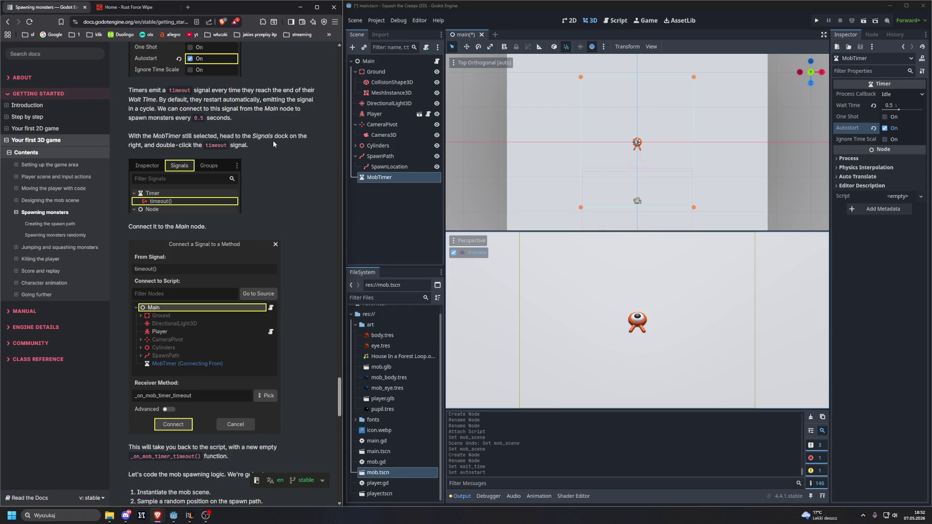
Connect MobTimer's timeout() signal to the Main node, generating an empty _on_mob_timer_timeout() in main.gd
{"action": "left_click", "coordinate": [871, 35]}
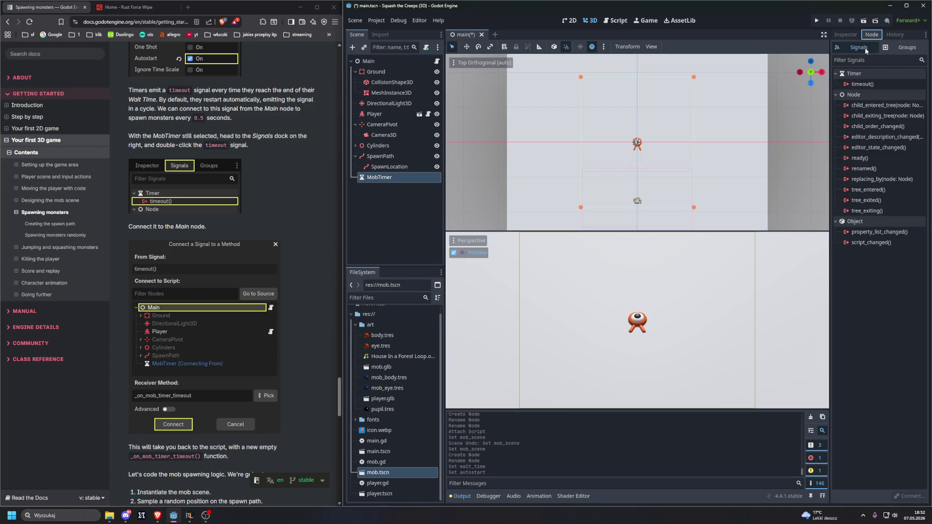
{"action": "double_click", "coordinate": [864, 85]}
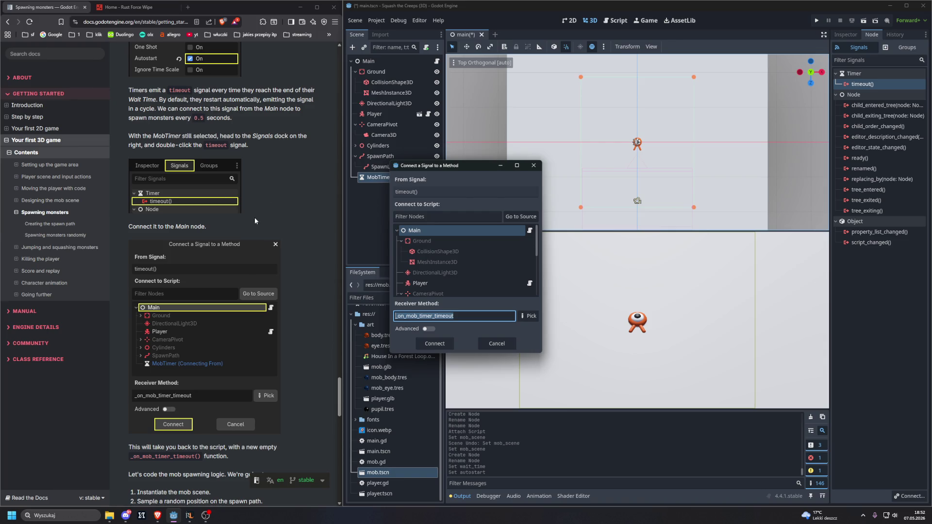
{"action": "scroll", "coordinate": [270, 230], "scroll_direction": "down", "scroll_amount": 1}
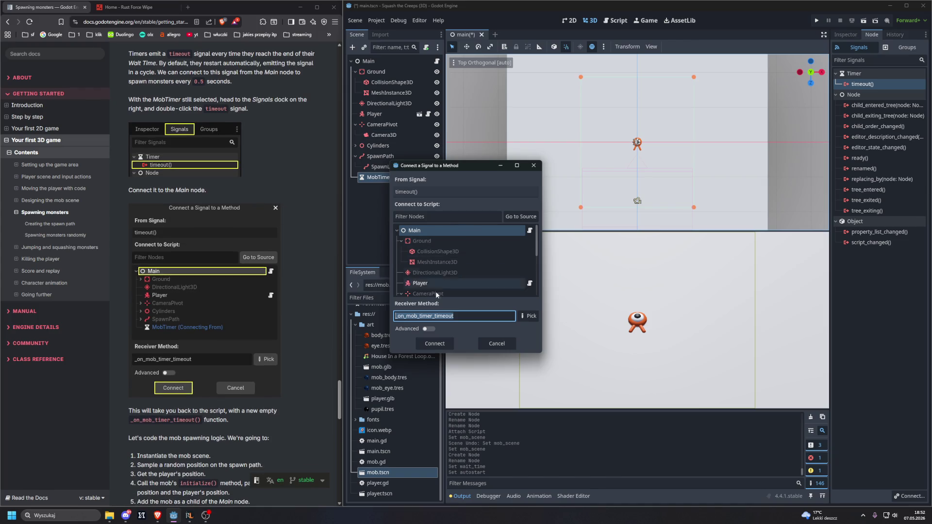
{"action": "left_click", "coordinate": [434, 344]}
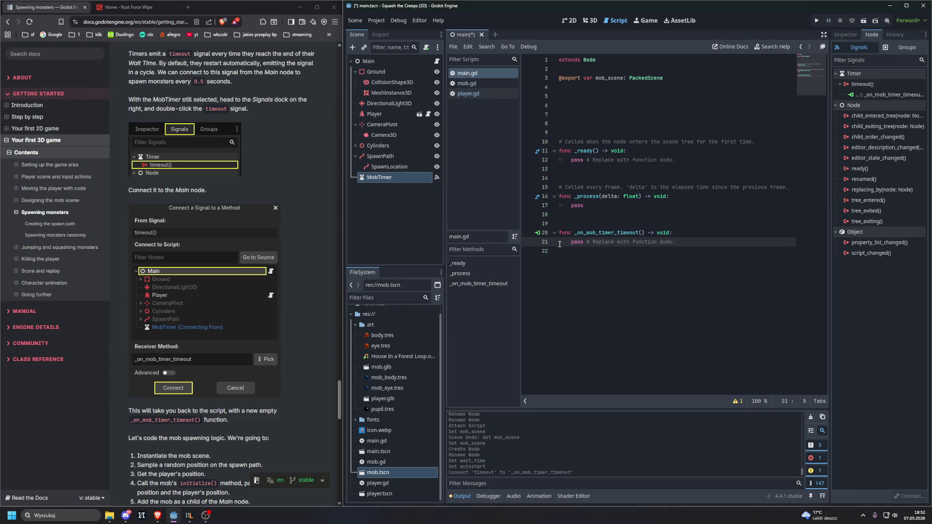
{"action": "left_click", "coordinate": [542, 236]}
Scroll the Godot docs to the mob-spawning GDScript code sample
{"action": "left_click", "coordinate": [462, 243]}
{"action": "scroll", "coordinate": [218, 262], "scroll_direction": "down", "scroll_amount": 2}
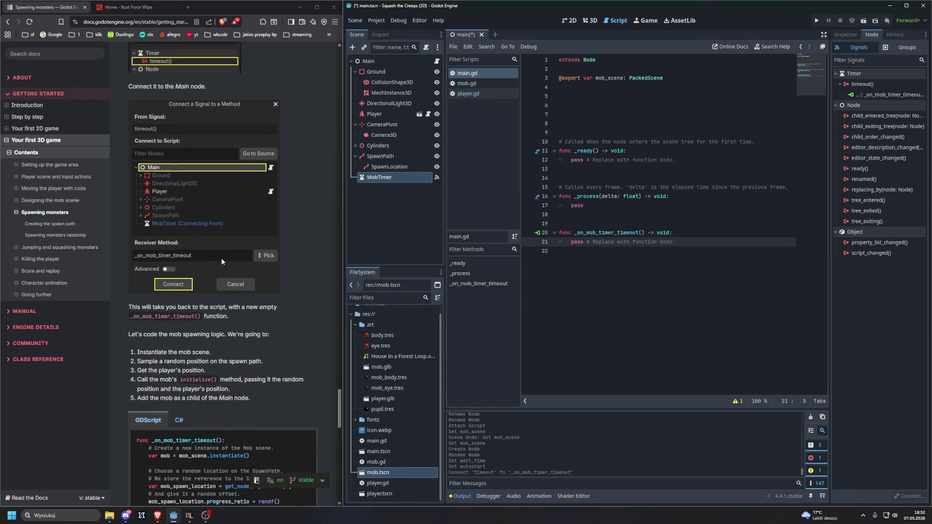
{"action": "scroll", "coordinate": [221, 260], "scroll_direction": "down", "scroll_amount": 4}
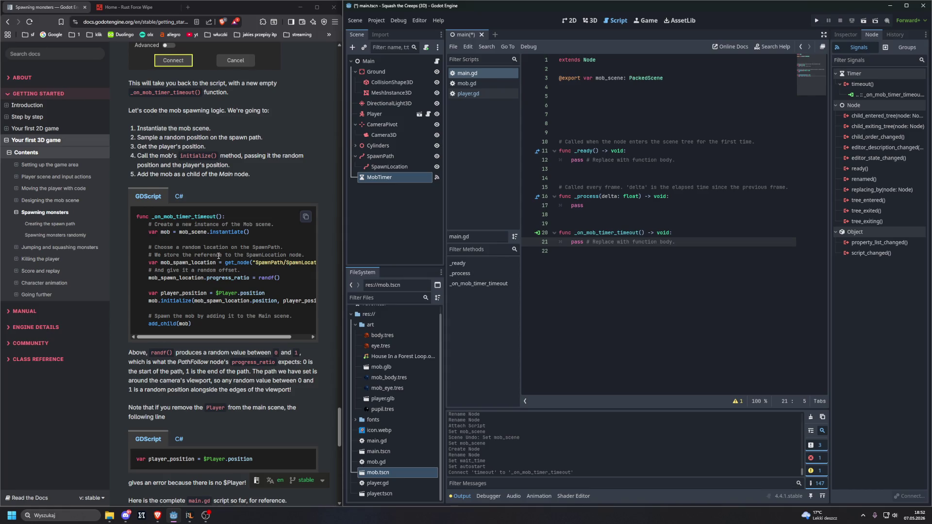
{"action": "scroll", "coordinate": [219, 256], "scroll_direction": "up", "scroll_amount": 1}
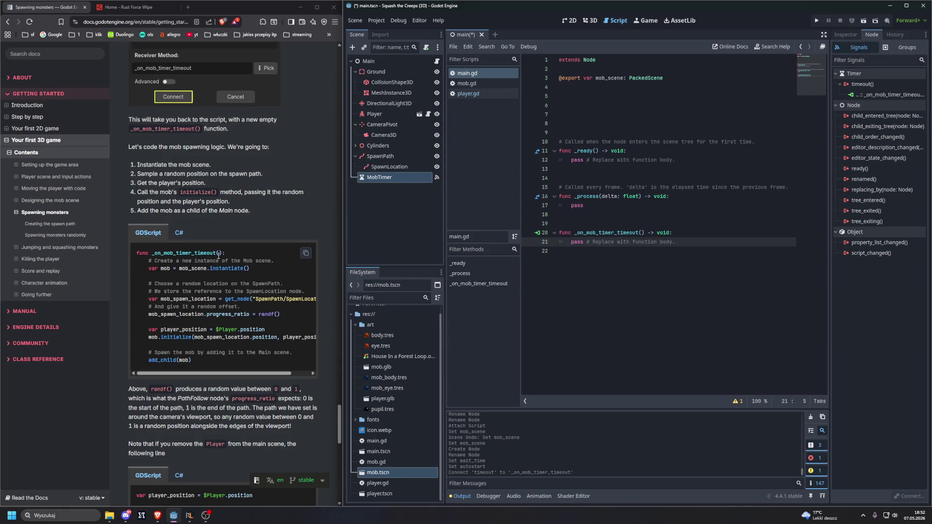
{"action": "scroll", "coordinate": [219, 254], "scroll_direction": "down", "scroll_amount": 1}
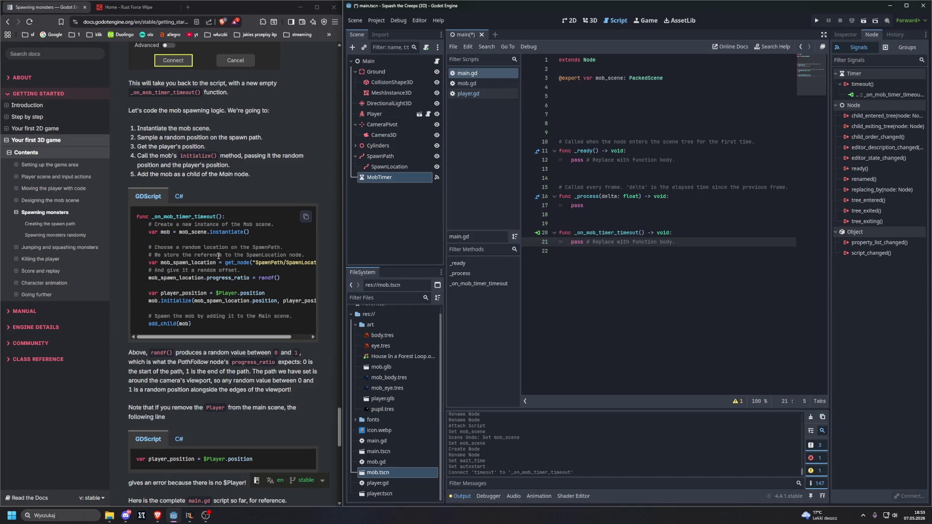
Select the word Instantiate in the tutorial and search Google for it
{"action": "left_click", "coordinate": [137, 130]}
{"action": "left_click_drag", "start_coordinate": [137, 129], "coordinate": [164, 128]}
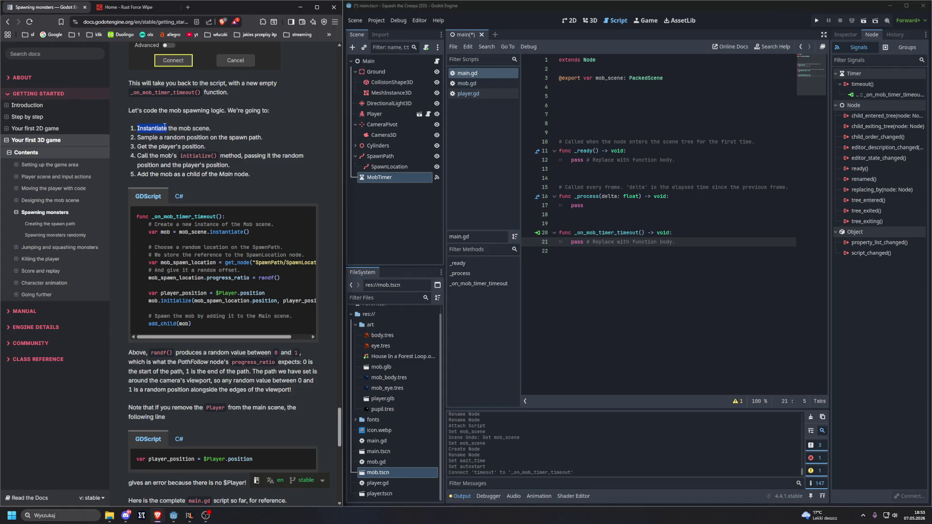
{"action": "right_click", "coordinate": [165, 128]}
{"action": "left_click", "coordinate": [182, 157]}
Play instantiate's pronunciation, expand its meaning and programming-use answers, then close the search tab
{"action": "left_click", "coordinate": [34, 160]}
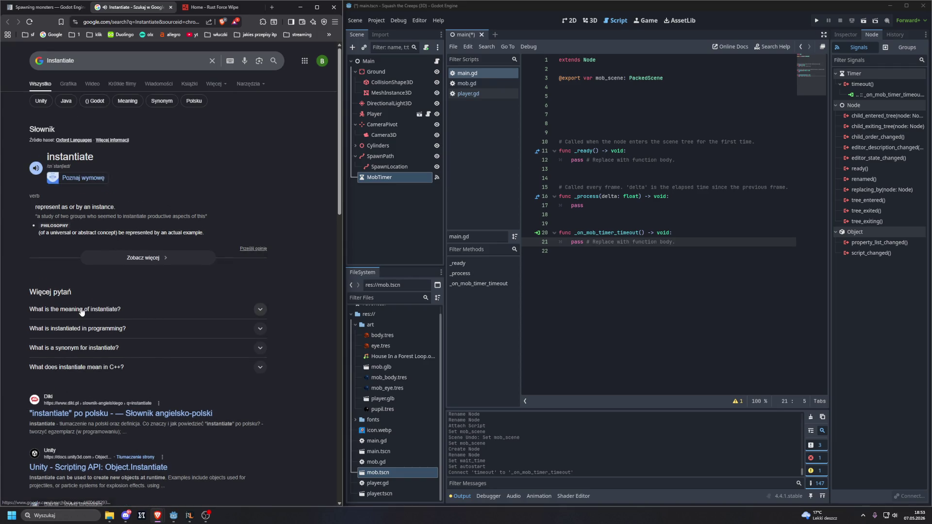
{"action": "left_click", "coordinate": [100, 310]}
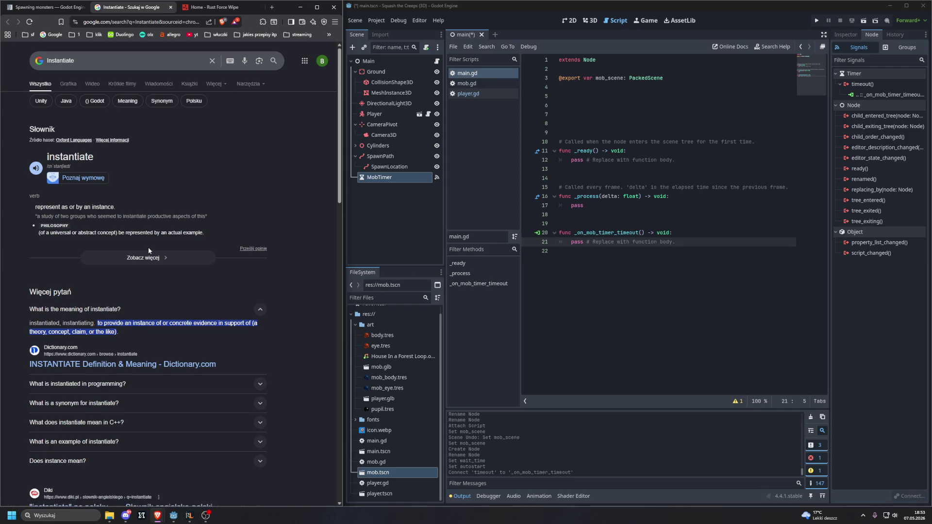
{"action": "scroll", "coordinate": [150, 252], "scroll_direction": "down", "scroll_amount": 1}
{"action": "scroll", "coordinate": [148, 248], "scroll_direction": "down", "scroll_amount": 2}
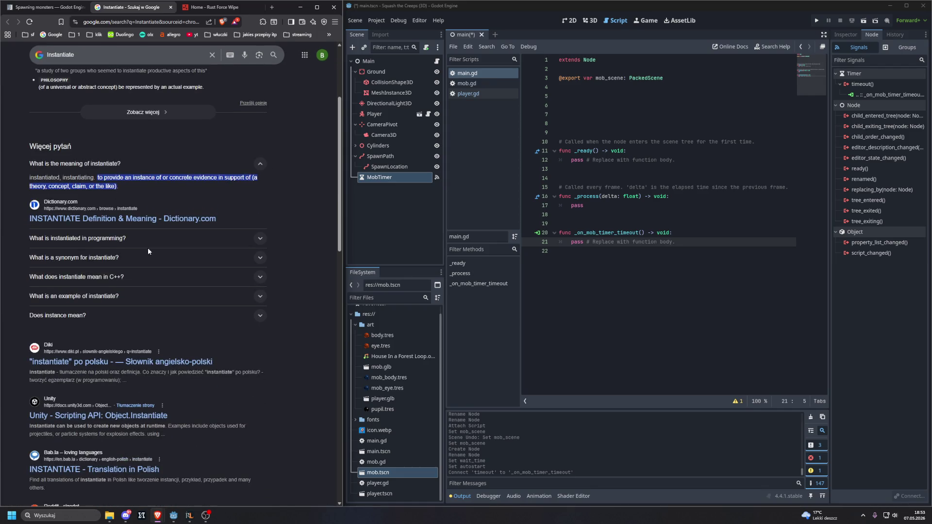
{"action": "left_click", "coordinate": [112, 238]}
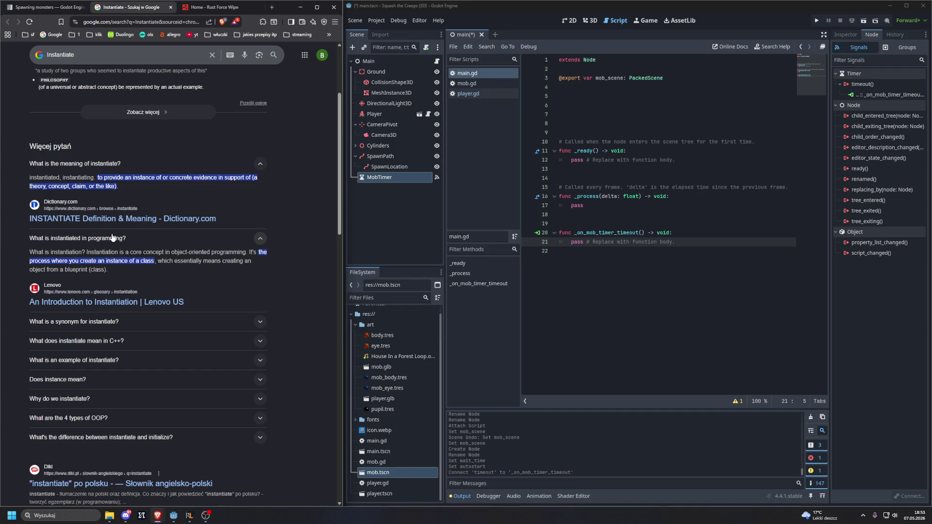
{"action": "middle_click", "coordinate": [133, 6]}
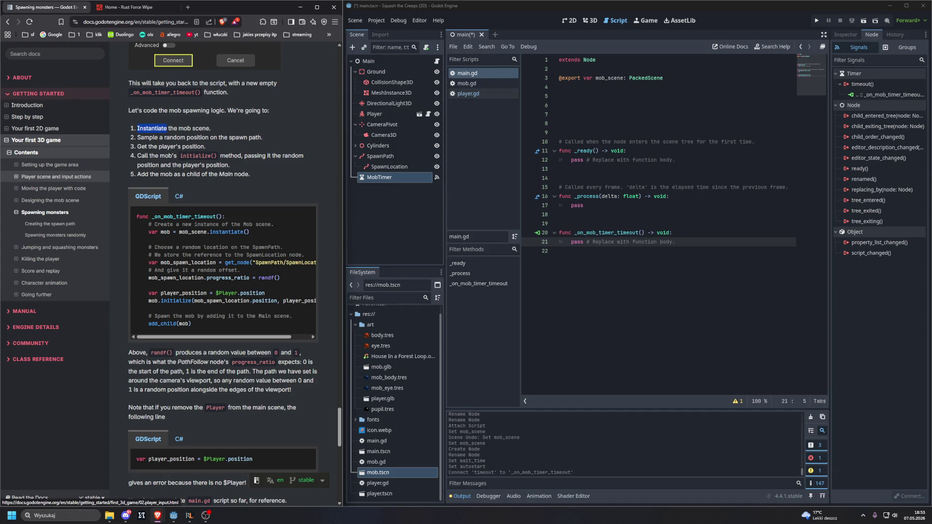
Switch from the Godot docs to the YouTube window playing the 'Boży bojownicy' recording video
{"action": "key", "text": "alt+Tab"}
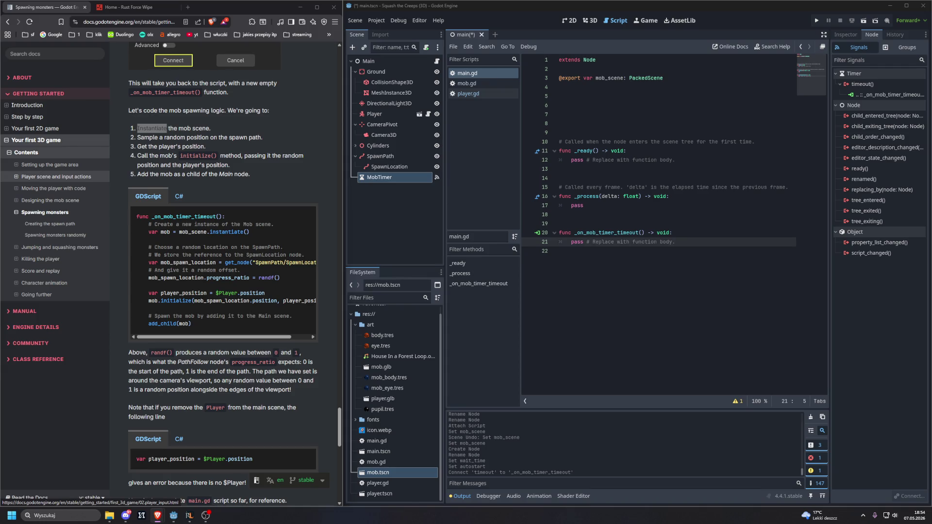
{"action": "key", "text": "alt+Tab"}
{"action": "scroll", "coordinate": [450, 140], "scroll_direction": "down", "scroll_amount": 5}
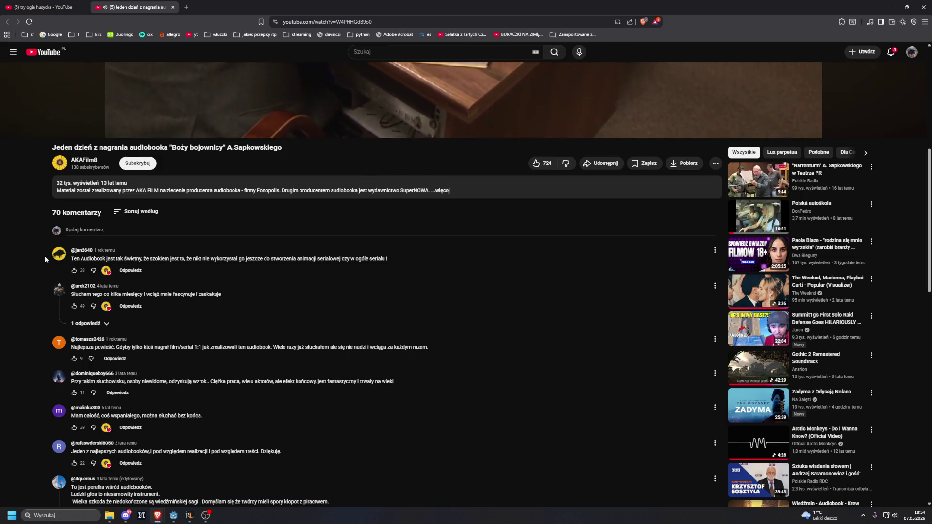
{"action": "scroll", "coordinate": [28, 246], "scroll_direction": "up", "scroll_amount": 6}
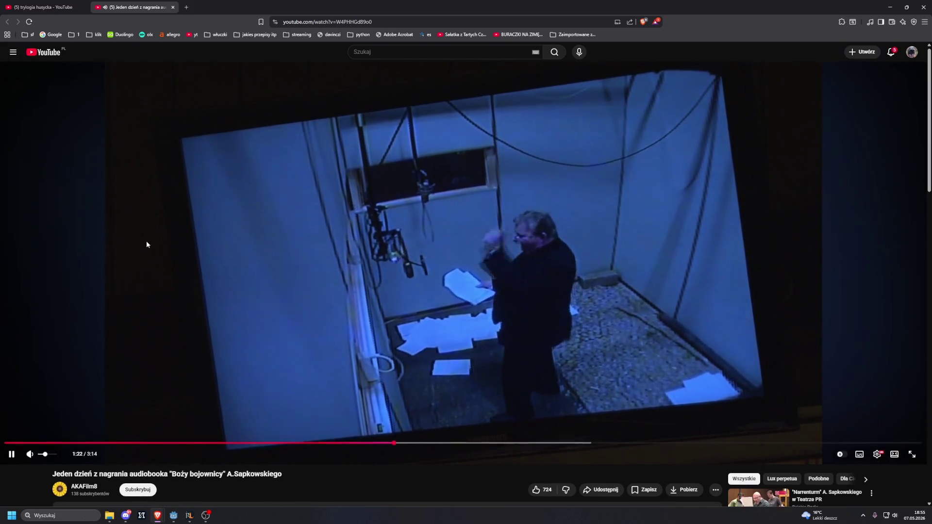
{"action": "scroll", "coordinate": [146, 244], "scroll_direction": "down", "scroll_amount": 4}
{"action": "scroll", "coordinate": [146, 247], "scroll_direction": "down", "scroll_amount": 1}
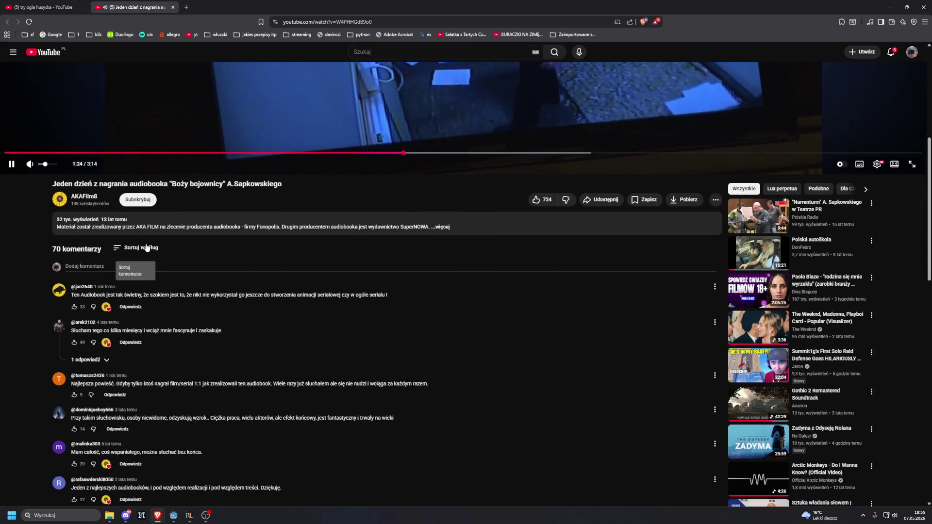
{"action": "scroll", "coordinate": [147, 247], "scroll_direction": "down", "scroll_amount": 2}
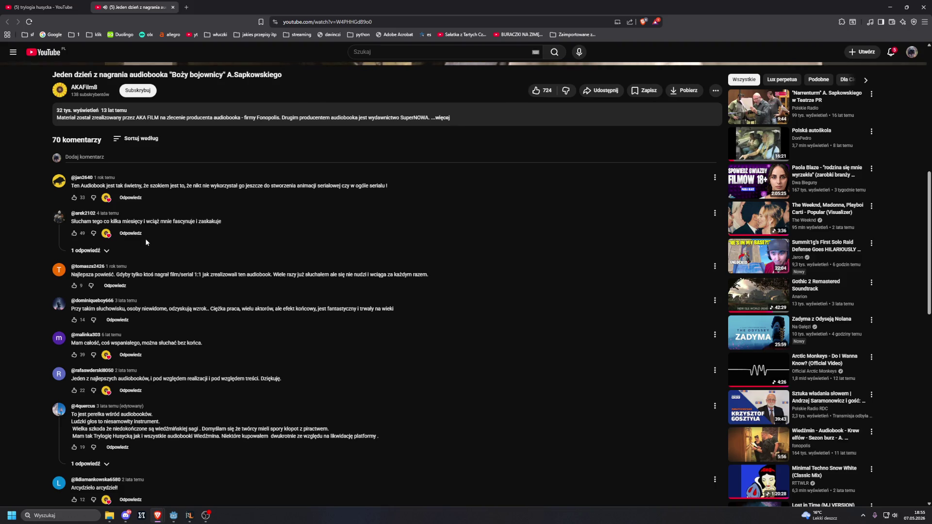
{"action": "scroll", "coordinate": [146, 241], "scroll_direction": "up", "scroll_amount": 8}
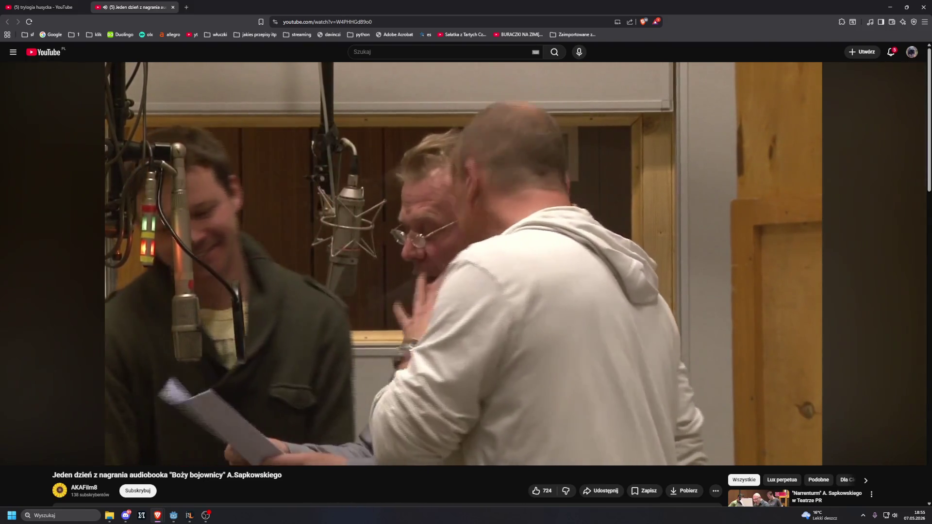
Watch the 'Boży bojownicy' recording video to its 3:14 end, glancing briefly at the comments
{"action": "mouse_move", "coordinate": [235, 212]}
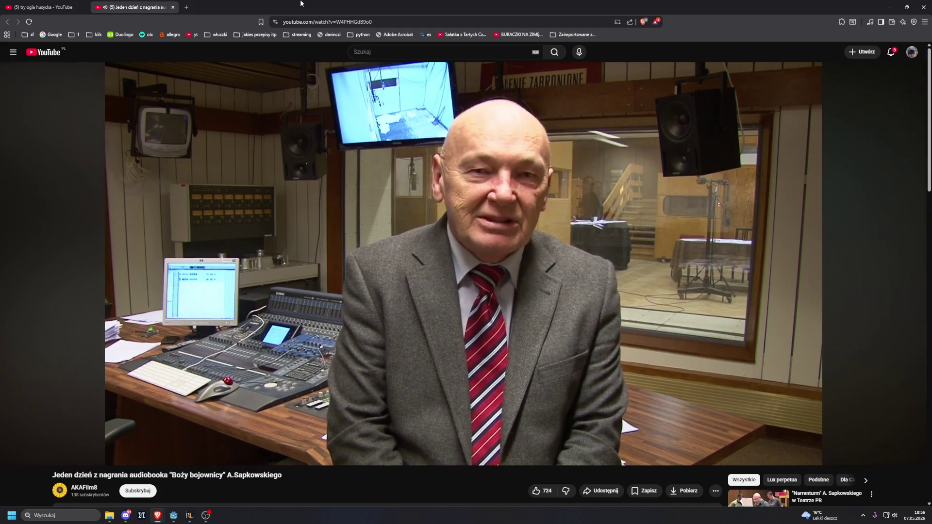
{"action": "scroll", "coordinate": [347, 185], "scroll_direction": "down", "scroll_amount": 15}
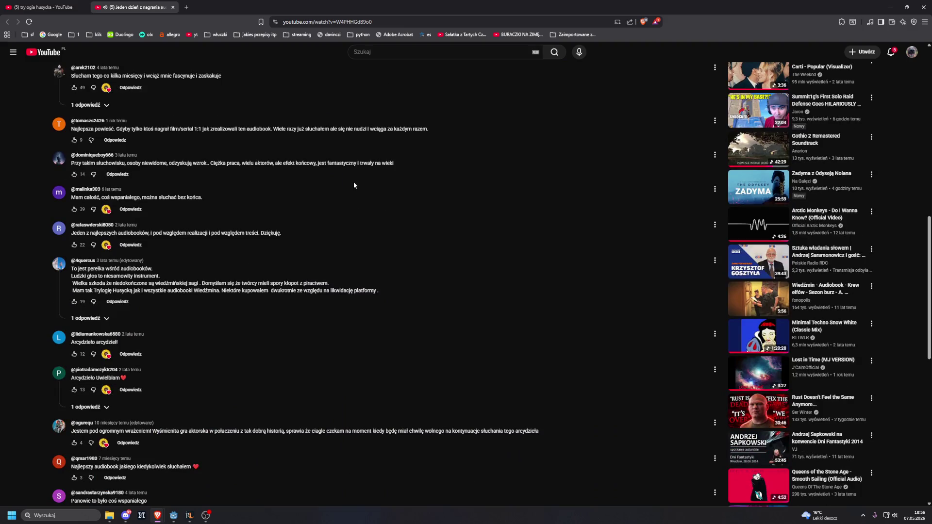
{"action": "scroll", "coordinate": [354, 181], "scroll_direction": "up", "scroll_amount": 15}
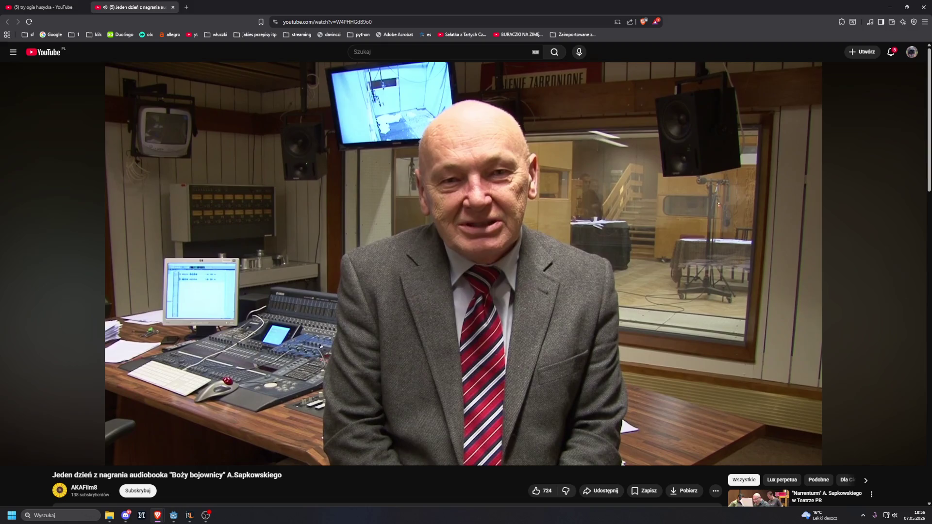
{"action": "mouse_move", "coordinate": [354, 186]}
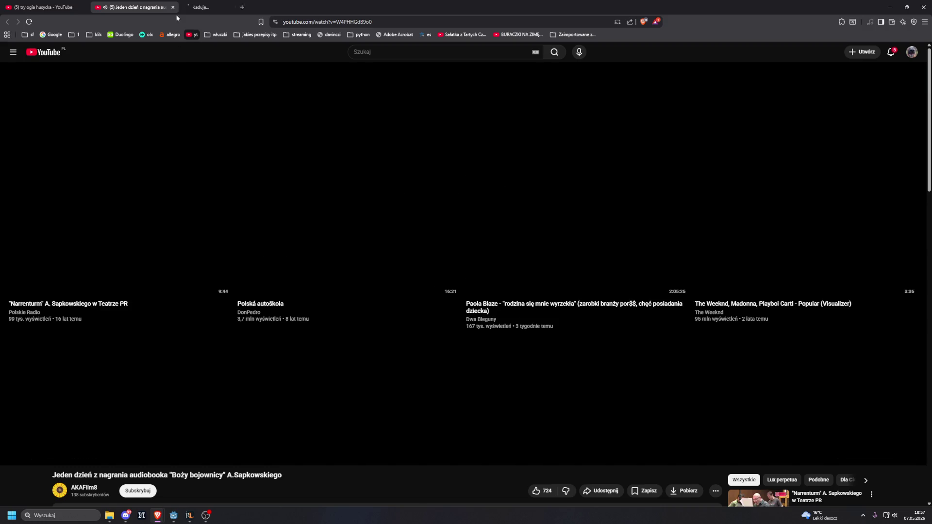
Close the extra YouTube home tab and minimize the browser to reveal the Godot docs and editor
{"action": "left_click", "coordinate": [196, 34]}
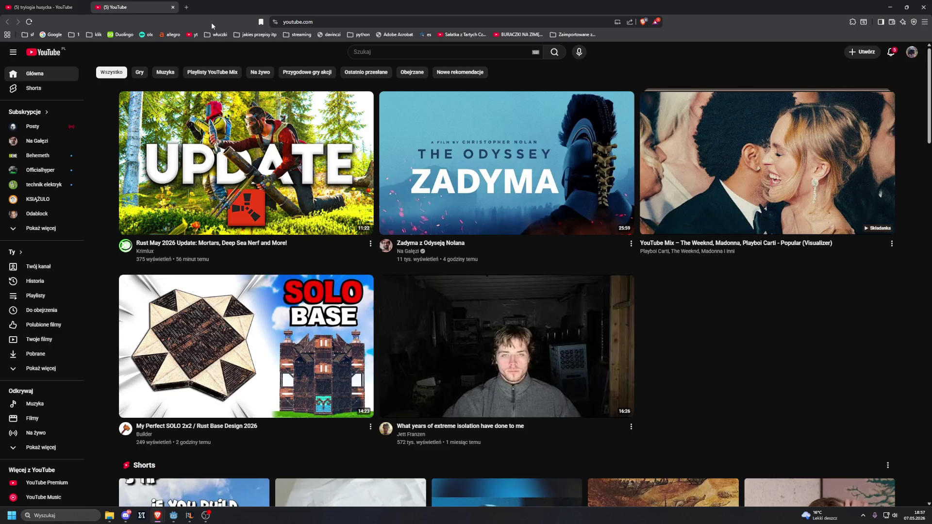
{"action": "left_click", "coordinate": [172, 7]}
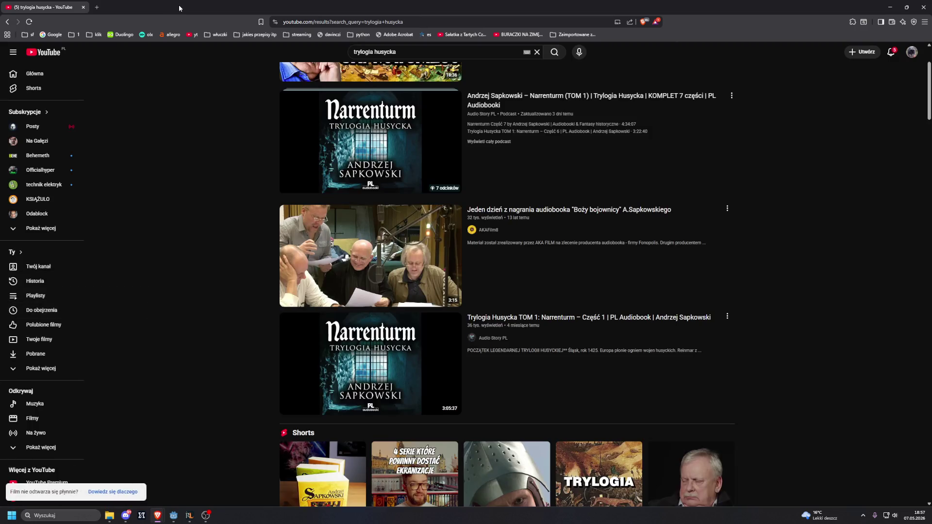
{"action": "scroll", "coordinate": [226, 135], "scroll_direction": "down", "scroll_amount": 3}
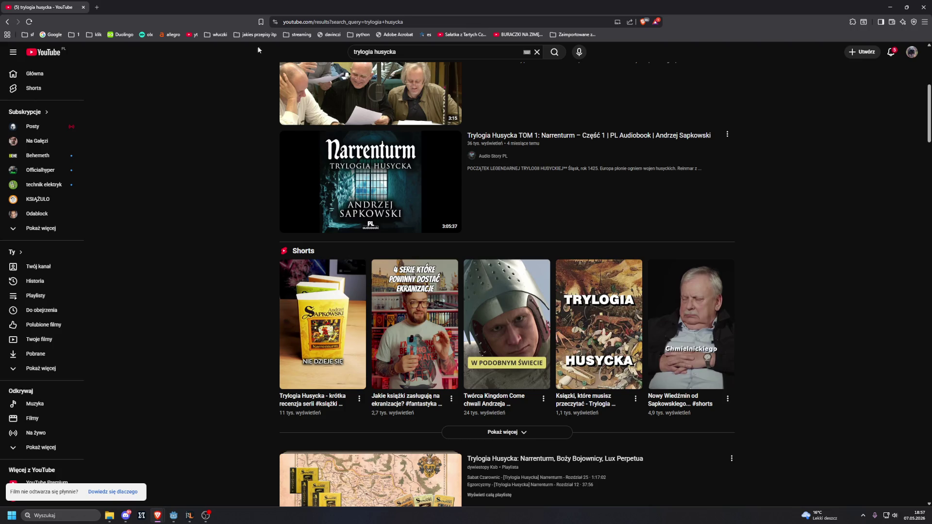
{"action": "left_click_drag", "start_coordinate": [249, 5], "coordinate": [93, 124]}
{"action": "left_click", "coordinate": [86, 122]}
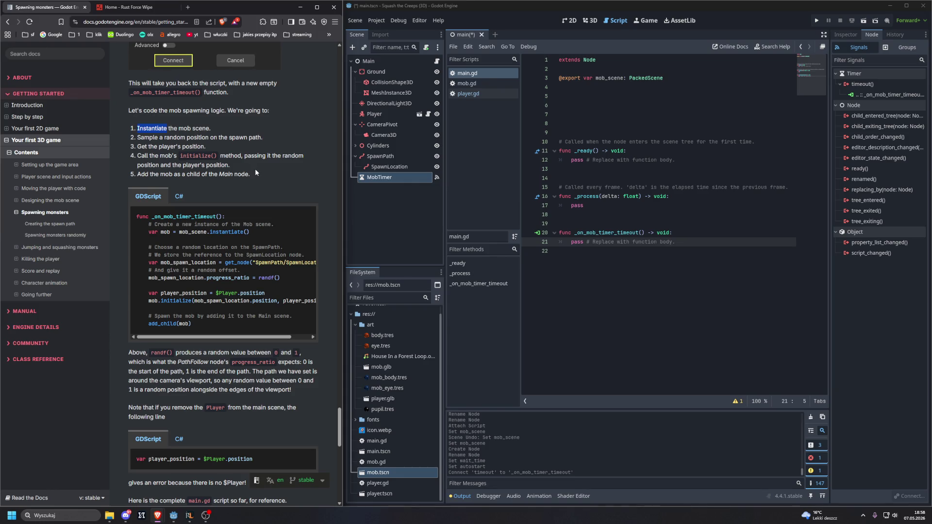
Replace the timeout function's pass with 'var mob = mob_scene.instantiate()'
{"action": "scroll", "coordinate": [256, 172], "scroll_direction": "down", "scroll_amount": 1}
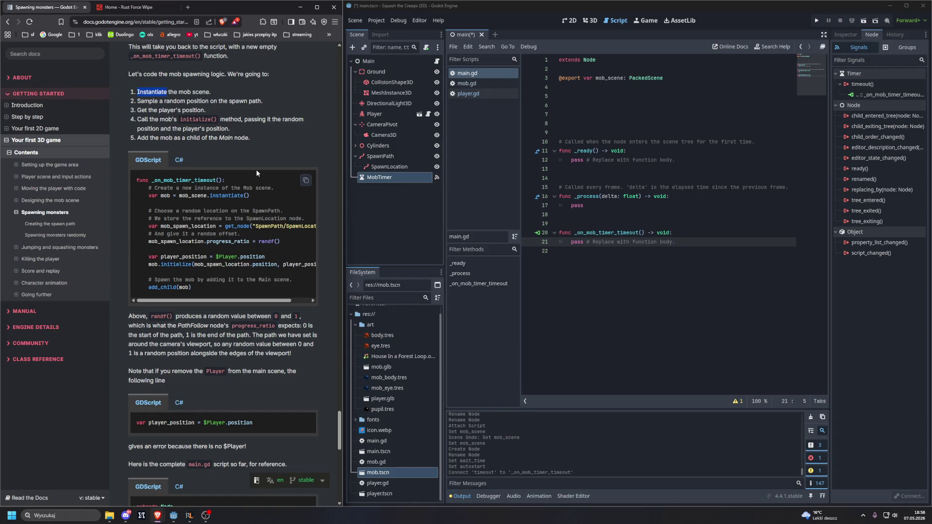
{"action": "scroll", "coordinate": [256, 173], "scroll_direction": "down", "scroll_amount": 1}
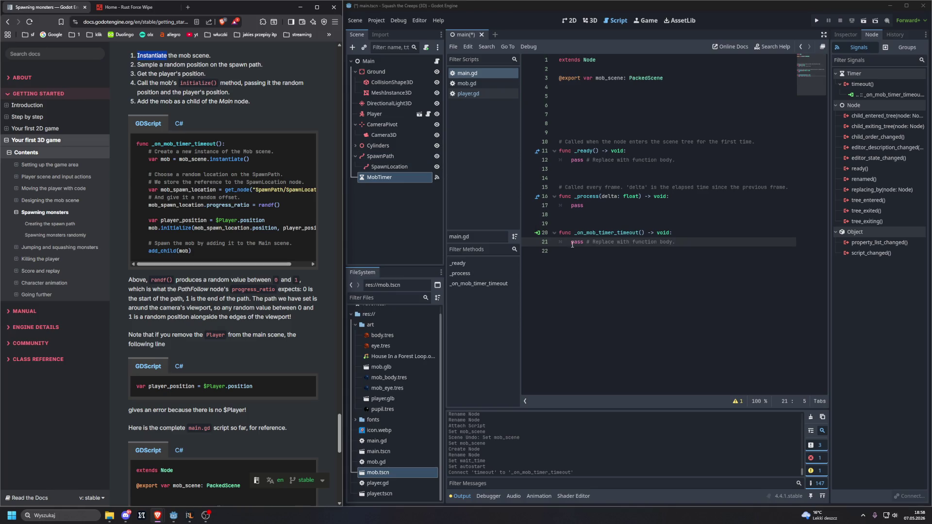
{"action": "left_click_drag", "start_coordinate": [571, 242], "coordinate": [709, 242]}
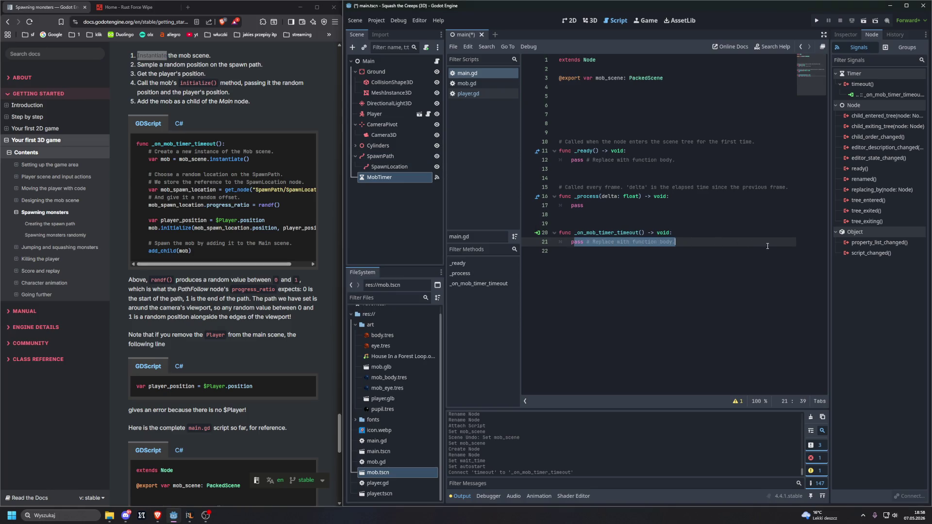
{"action": "key", "text": "BackSpace"}
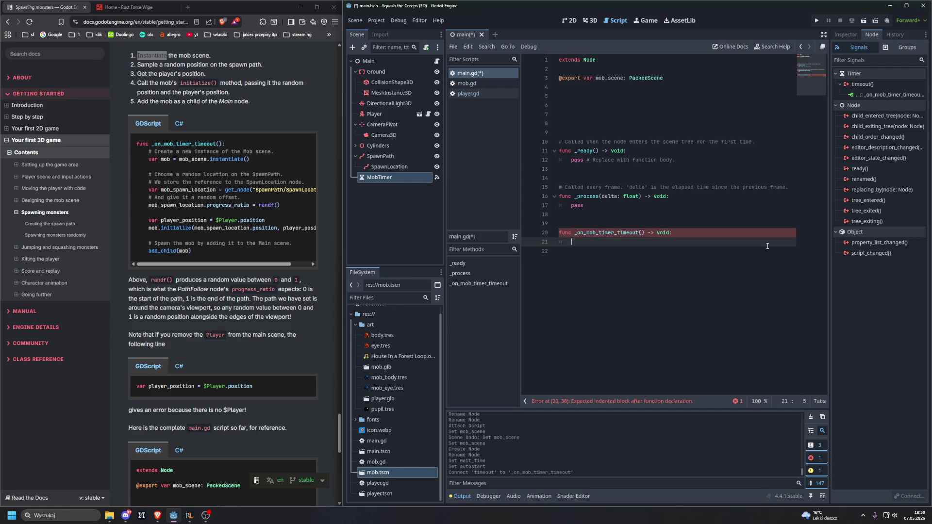
{"action": "key", "text": "Return"}
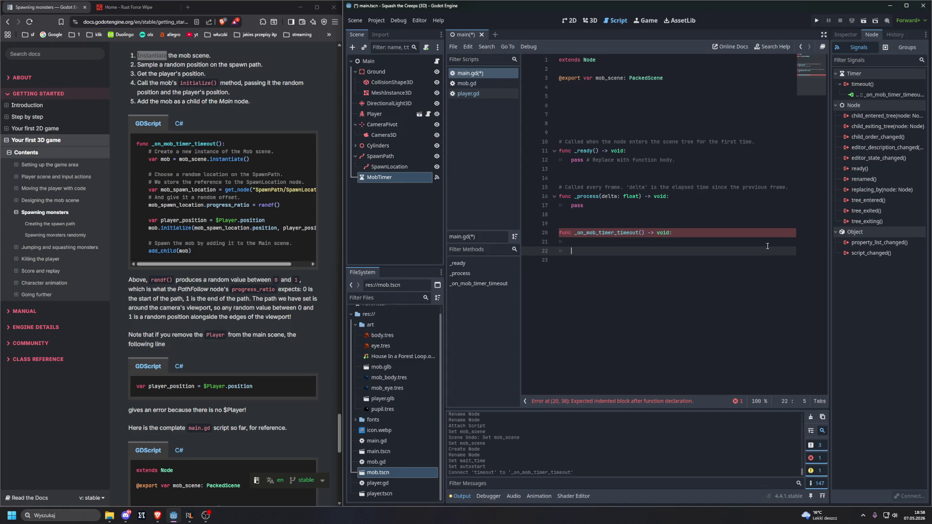
{"action": "type", "text": "var "}
{"action": "type", "text": "mob = "}
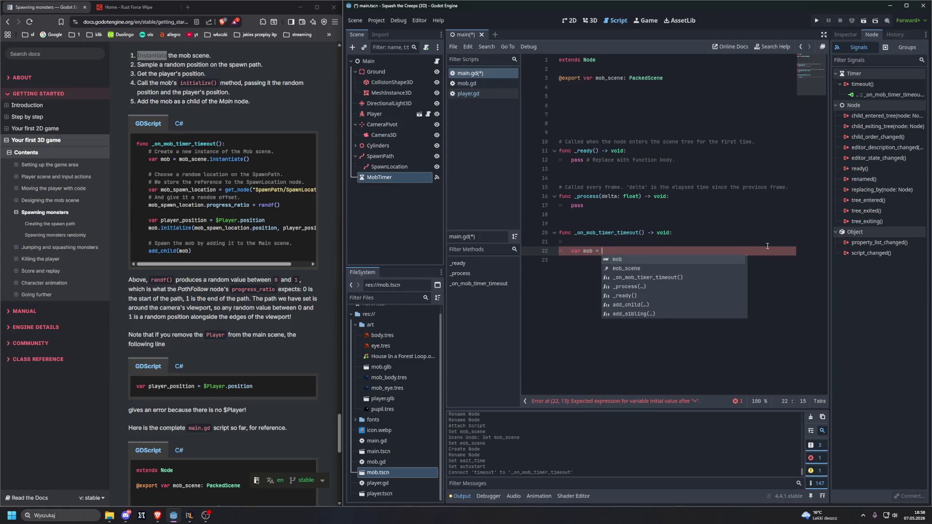
{"action": "type", "text": "mob"}
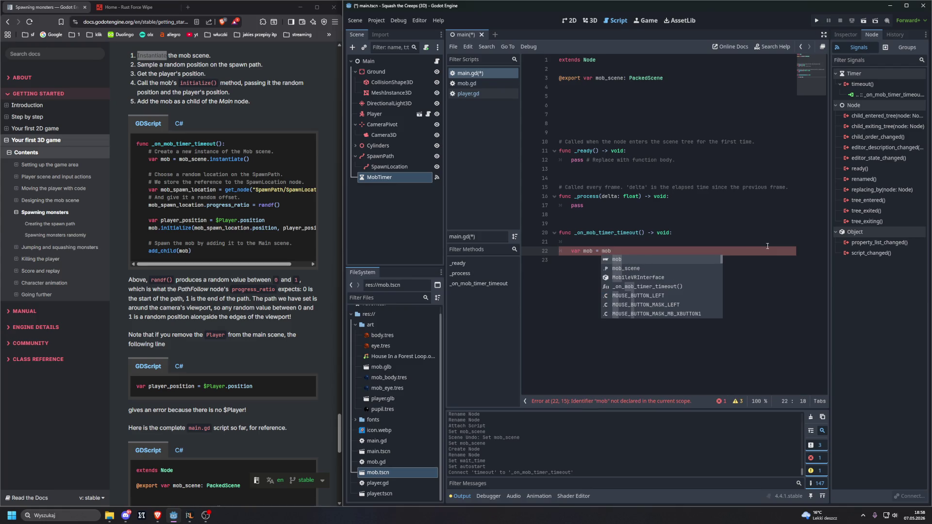
{"action": "key", "text": "Down"}
{"action": "key", "text": "Return"}
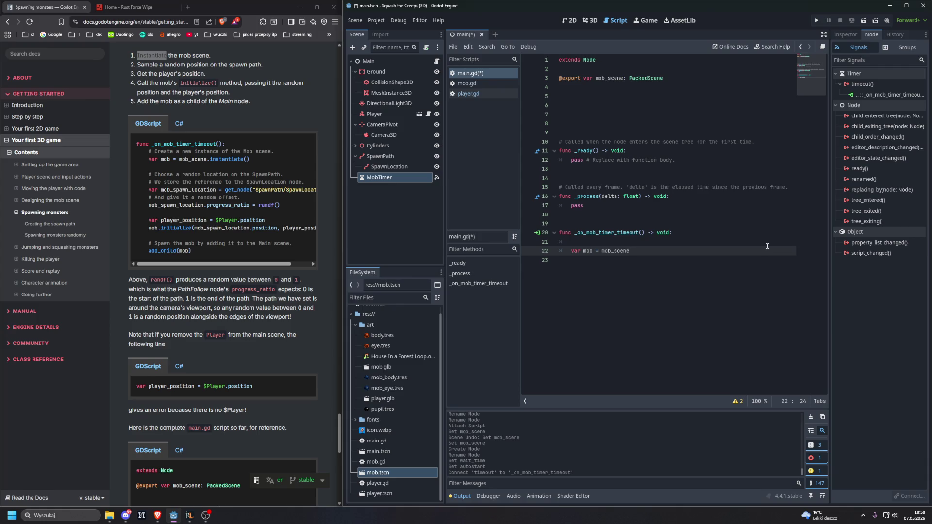
{"action": "type", "text": ".in"}
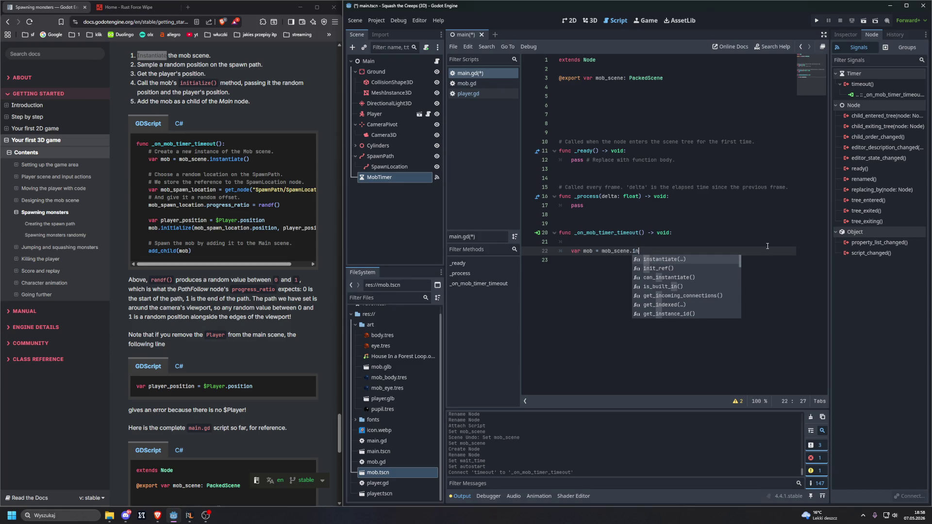
{"action": "type", "text": "stan"}
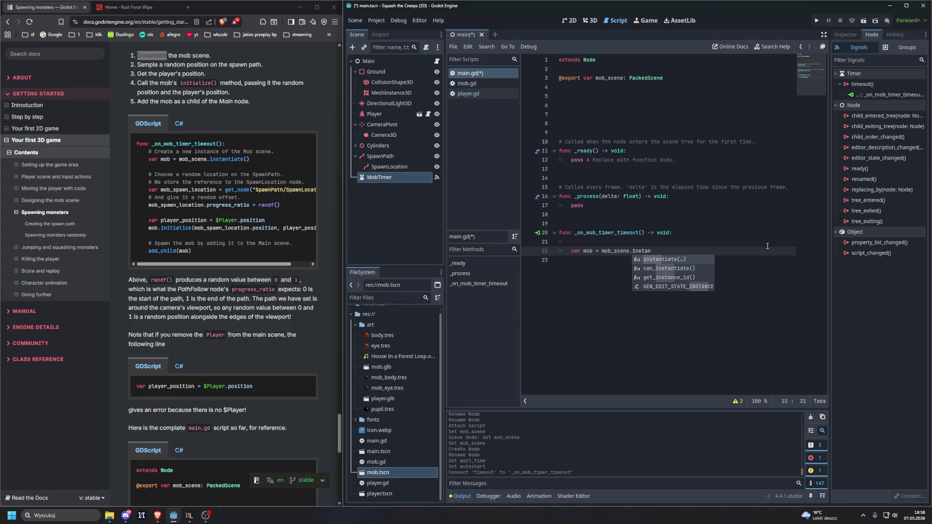
{"action": "type", "text": "tiate"}
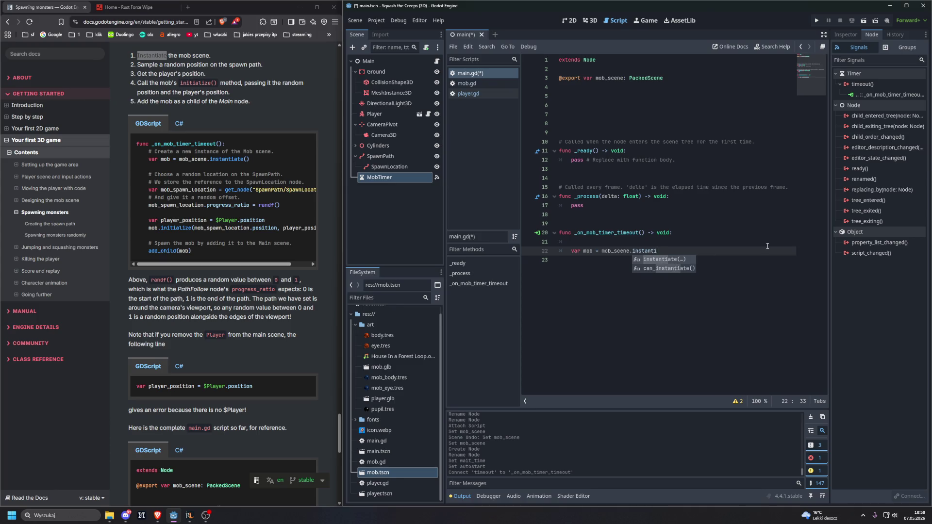
{"action": "key", "text": "Return"}
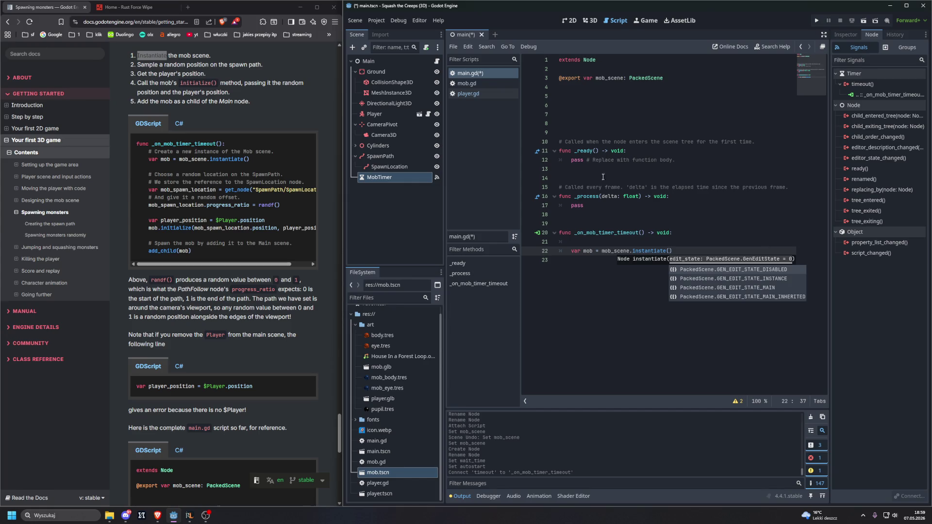
Paste the docs comment about creating a Mob instance above the mob line, adding a blank line after
{"action": "left_click_drag", "start_coordinate": [278, 151], "coordinate": [147, 151]}
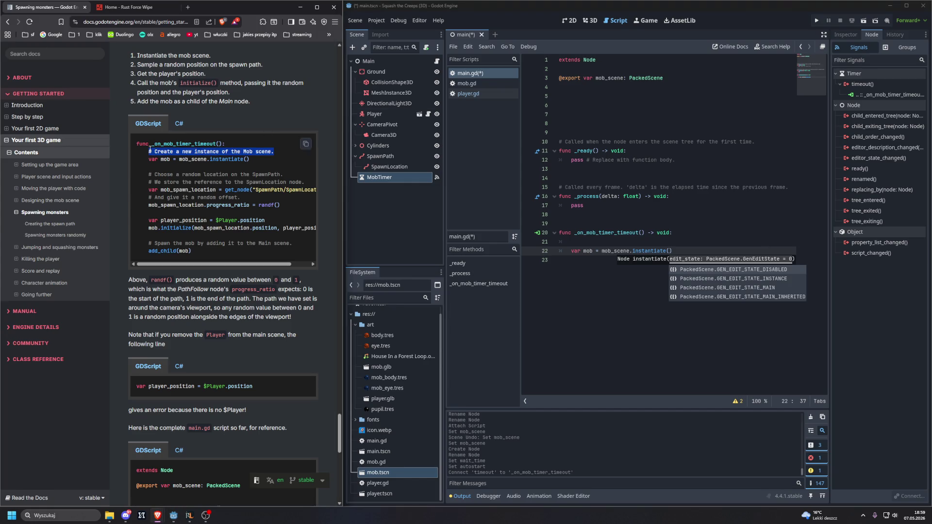
{"action": "key", "text": "ctrl+c"}
{"action": "left_click", "coordinate": [631, 241]}
{"action": "key", "text": "ctrl+v"}
{"action": "left_click", "coordinate": [704, 260]}
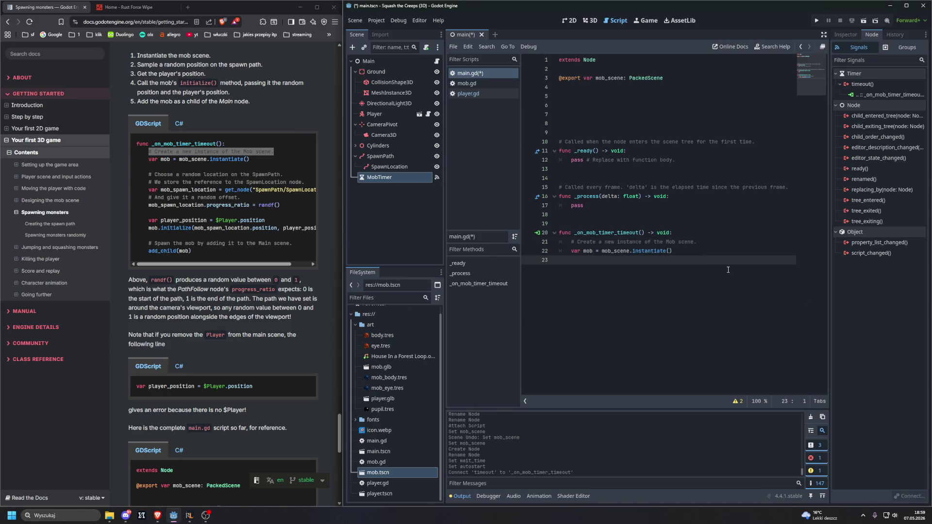
{"action": "key", "text": "Return"}
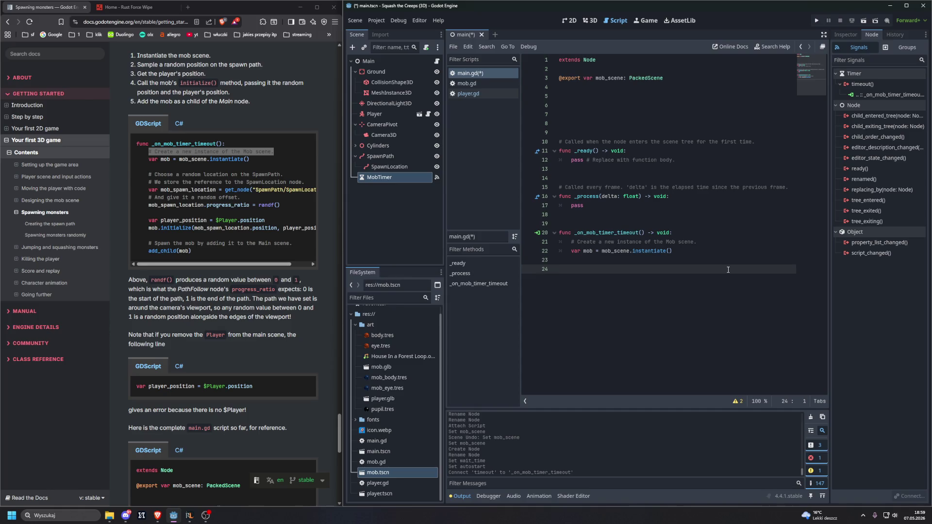
{"action": "left_click_drag", "start_coordinate": [148, 174], "coordinate": [323, 183]}
Paste the two SpawnPath/SpawnLocation comments at line 24 and indent them inside the function
{"action": "key", "text": "ctrl+c"}
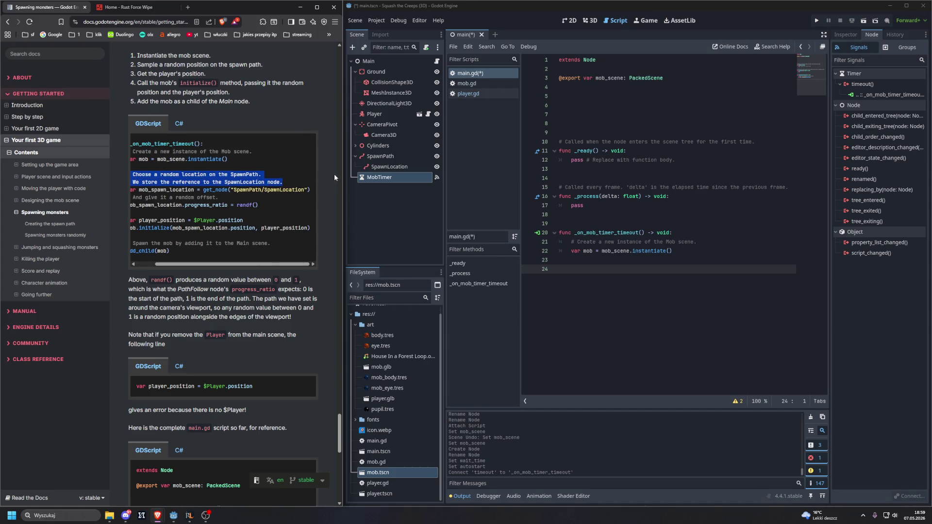
{"action": "left_click", "coordinate": [617, 270]}
{"action": "key", "text": "ctrl+v"}
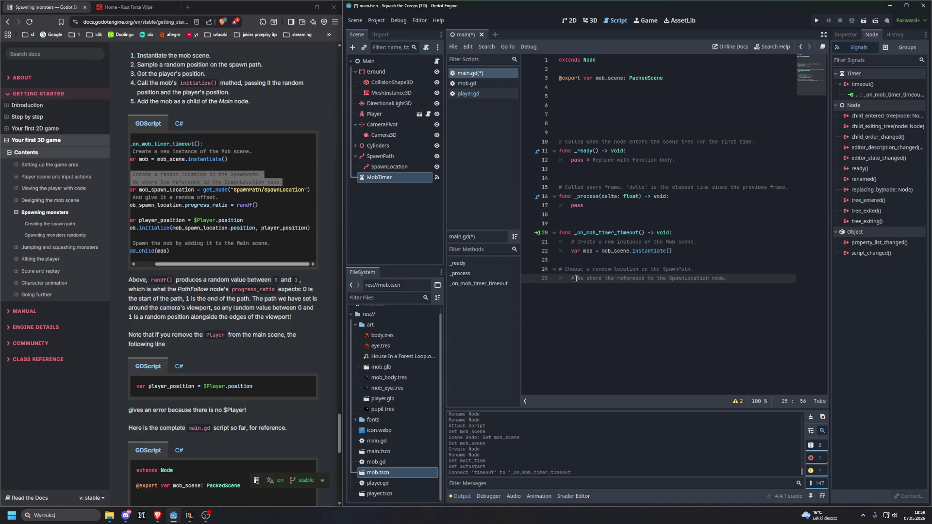
{"action": "left_click", "coordinate": [566, 270]}
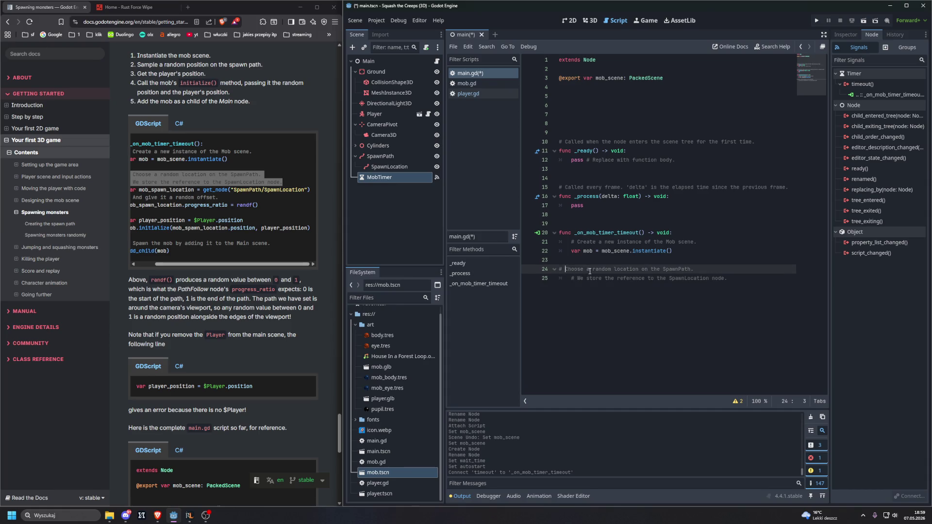
{"action": "key", "text": "Tab"}
{"action": "left_click", "coordinate": [572, 279]}
{"action": "key", "text": "BackSpace"}
{"action": "key", "text": "Tab"}
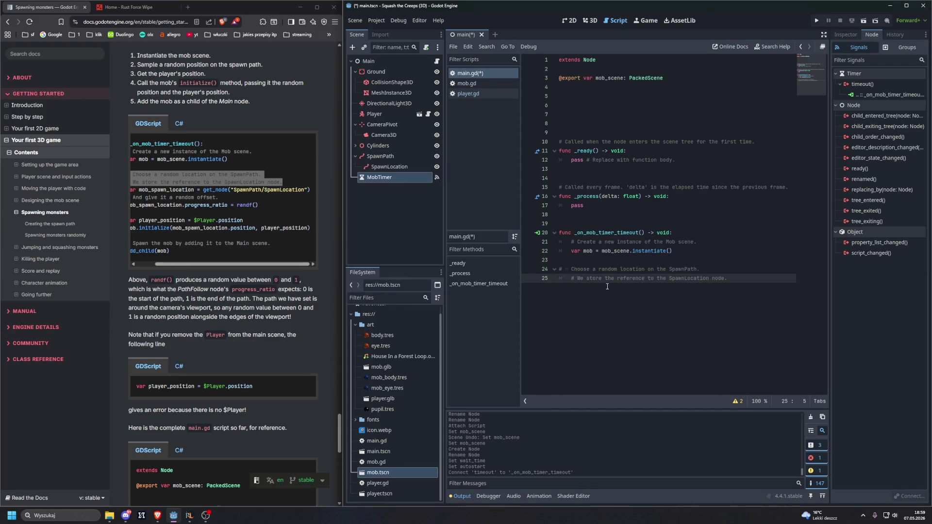
{"action": "left_click", "coordinate": [572, 268]}
{"action": "key", "text": "BackSpace"}
{"action": "key", "text": "BackSpace"}
{"action": "key", "text": "BackSpace"}
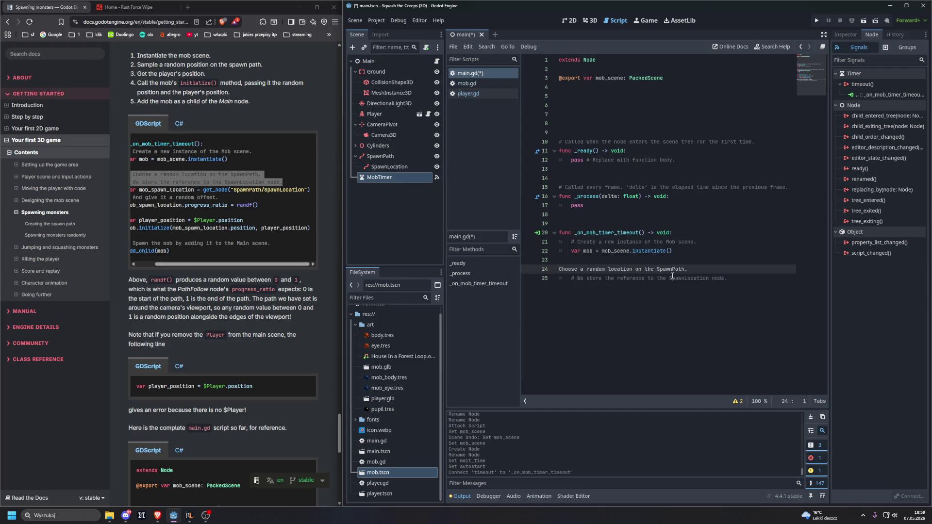
{"action": "key", "text": "Tab"}
{"action": "type", "text": "#"}
Start a new line 26 beginning with 'var'
{"action": "left_click", "coordinate": [740, 281]}
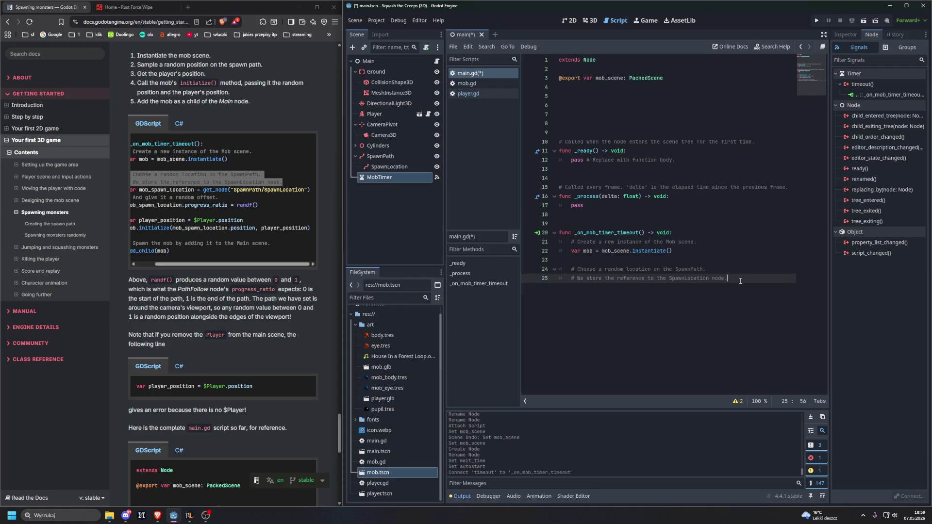
{"action": "key", "text": "Return"}
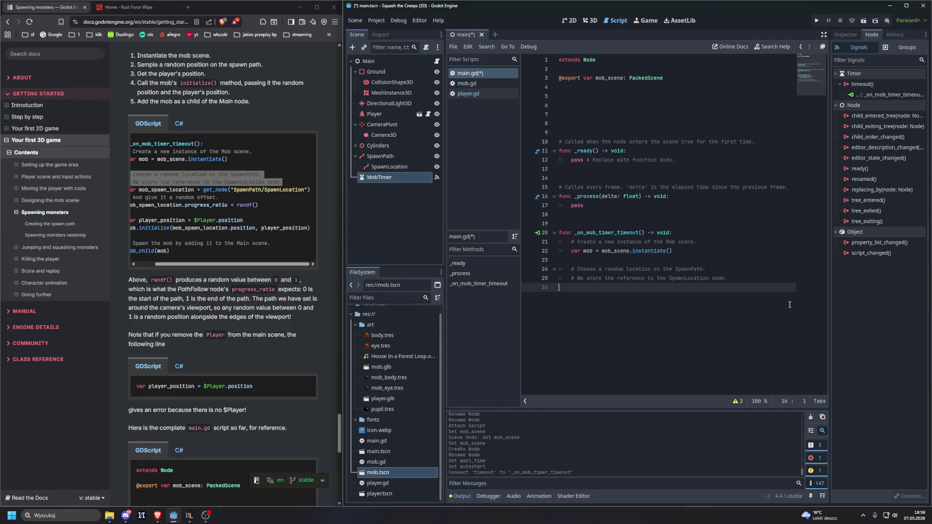
{"action": "left_click_drag", "start_coordinate": [224, 265], "coordinate": [206, 264]}
{"action": "left_click", "coordinate": [597, 290]}
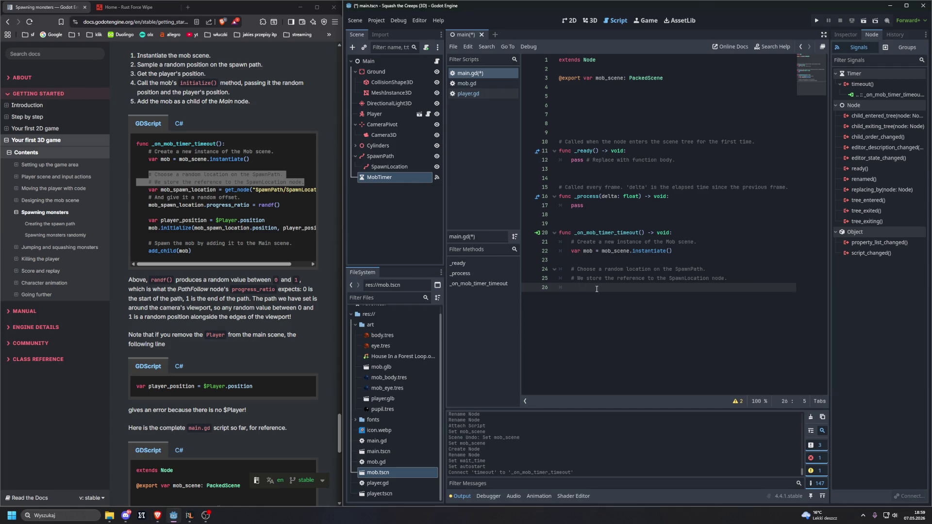
{"action": "type", "text": "var"}
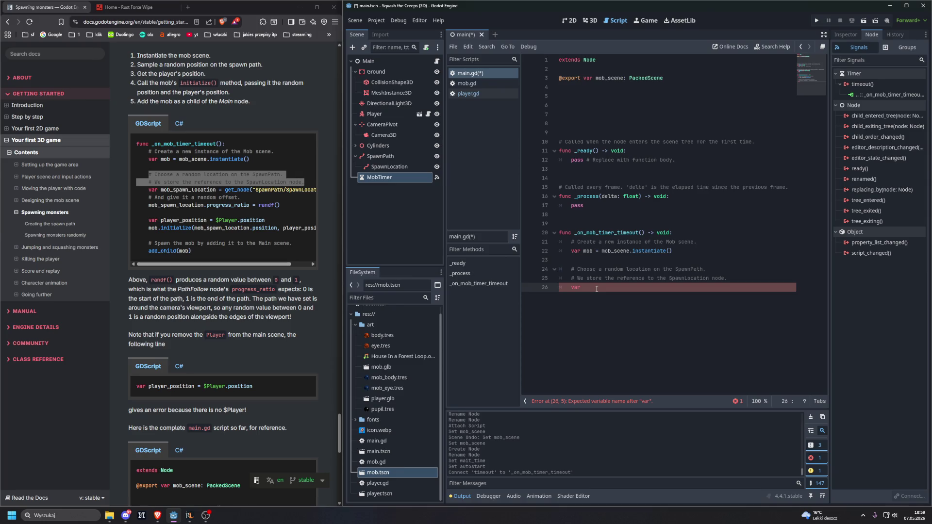
Write 'var mob_spawn_location = get_node(' on line 26
{"action": "left_click", "coordinate": [342, 199]}
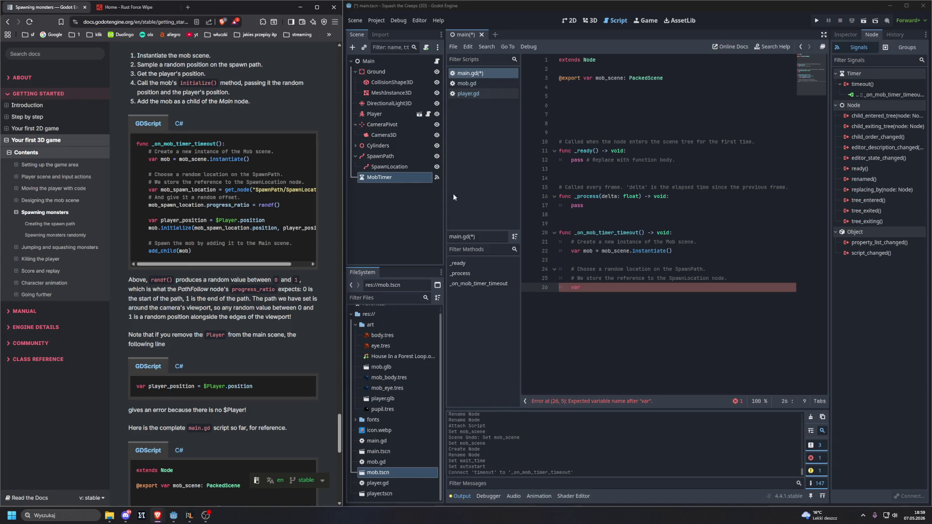
{"action": "left_click", "coordinate": [581, 287]}
{"action": "type", "text": "mob_spawn_lova"}
{"action": "key", "text": "BackSpace"}
{"action": "key", "text": "BackSpace"}
{"action": "type", "text": "cation = "}
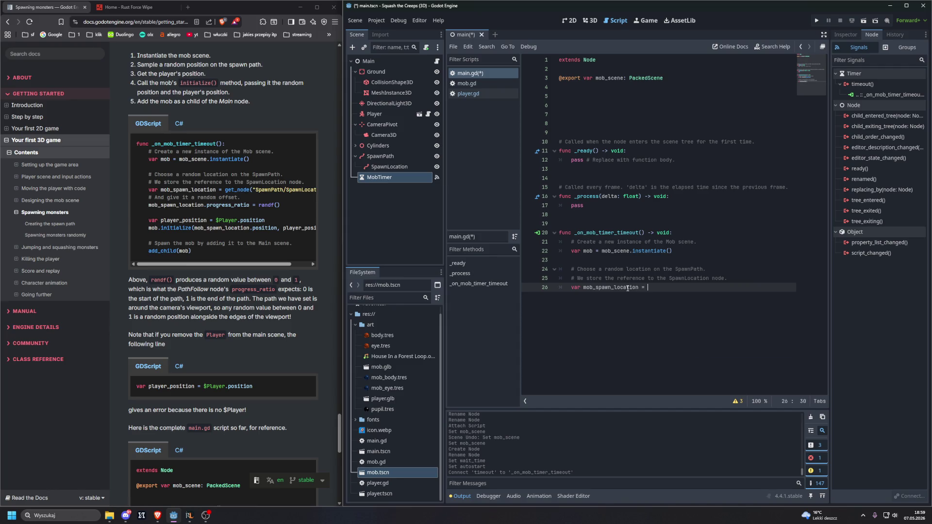
{"action": "type", "text": "g"}
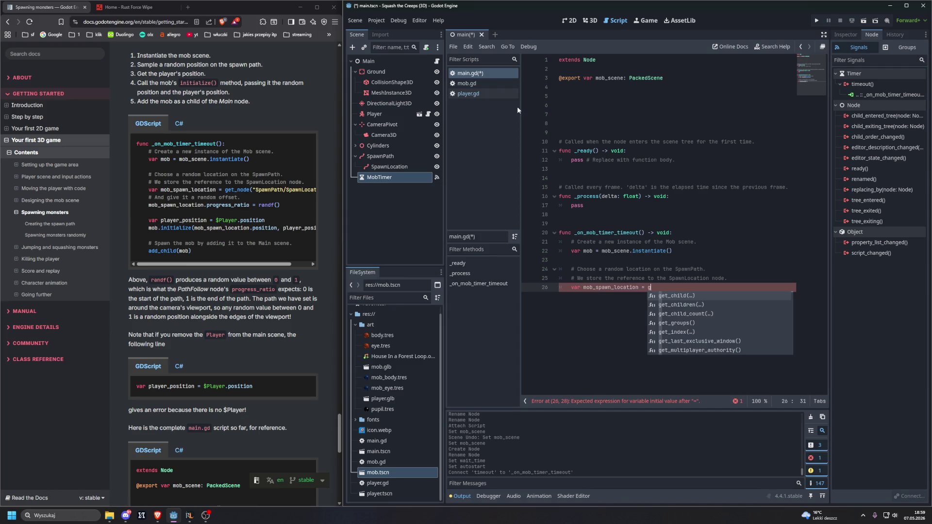
{"action": "type", "text": "et"}
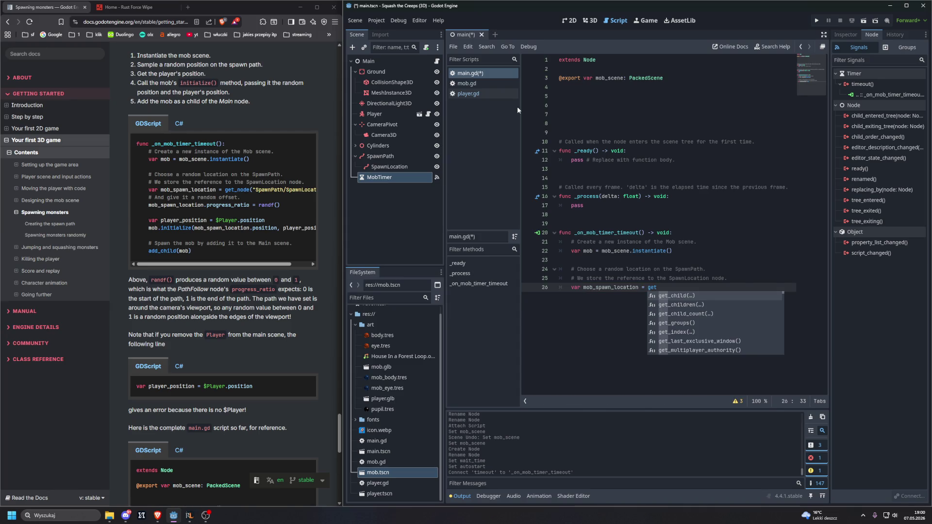
{"action": "type", "text": "_no"}
{"action": "key", "text": "Return"}
Complete the get_node call with the path "SpawnPath/SpawnLocation" and close the parenthesis
{"action": "type", "text": "\""}
{"action": "type", "text": "Spawn"}
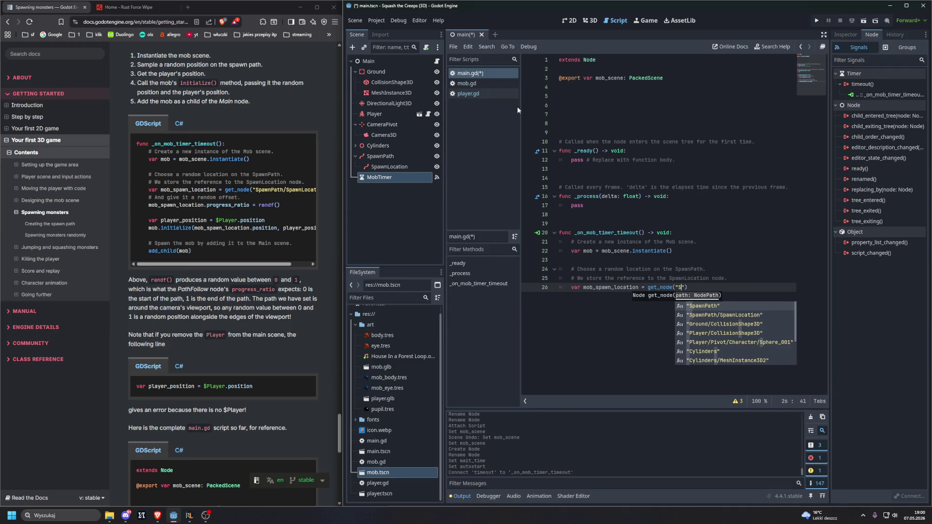
{"action": "key", "text": "Return"}
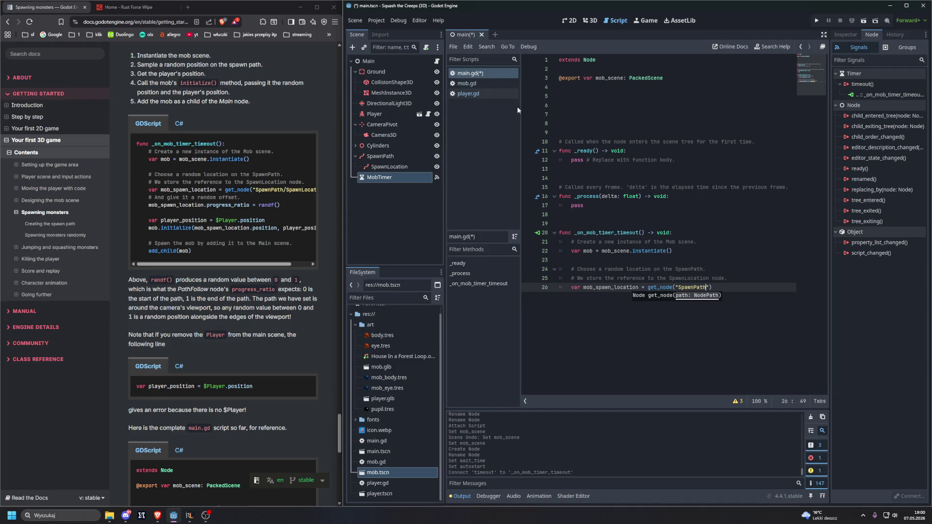
{"action": "type", "text": "/"}
{"action": "left_click_drag", "start_coordinate": [262, 264], "coordinate": [280, 263]}
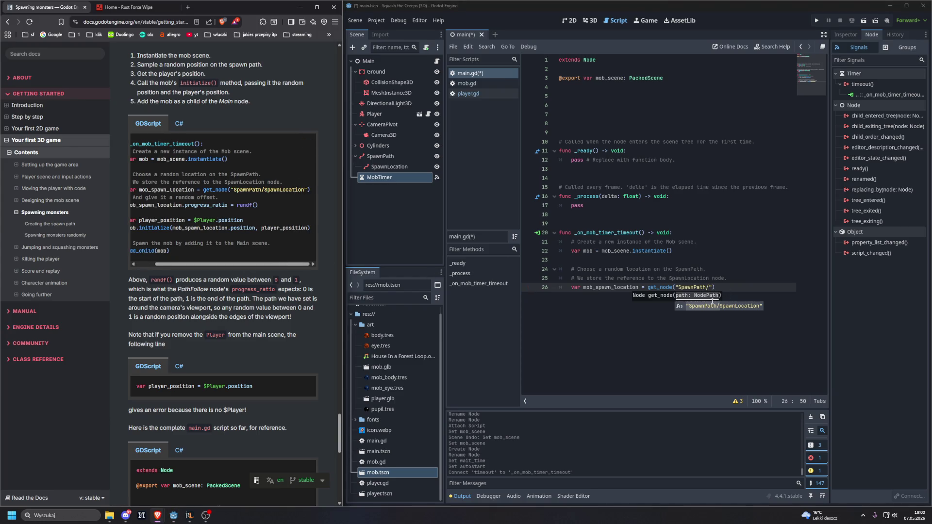
{"action": "left_click", "coordinate": [726, 306]}
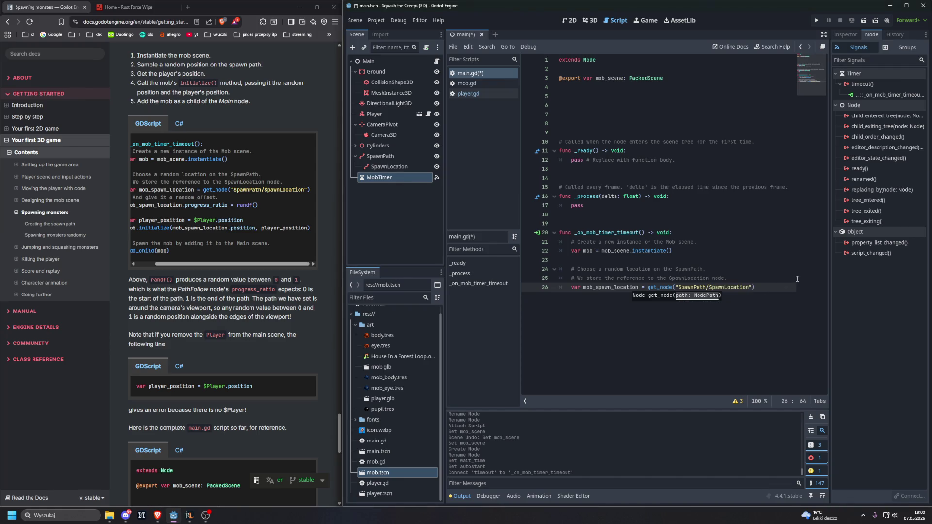
{"action": "type", "text": ")"}
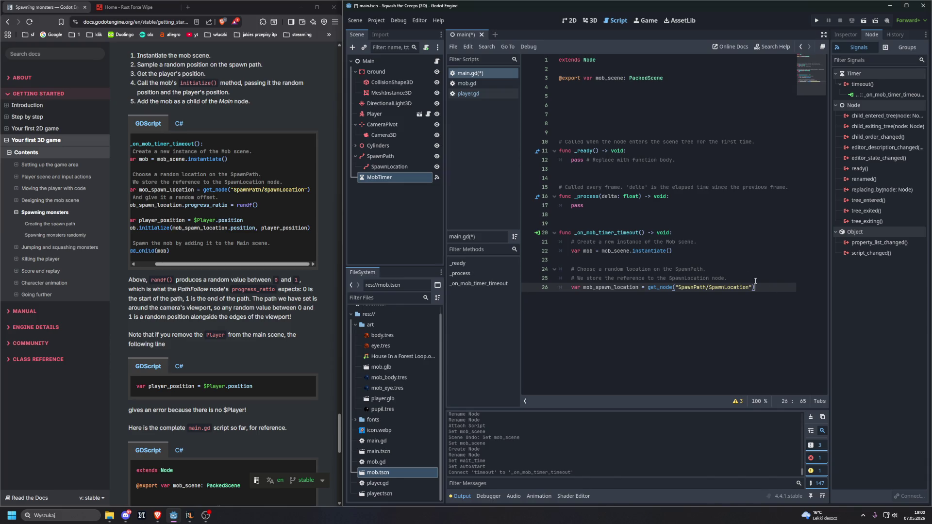
{"action": "left_click_drag", "start_coordinate": [255, 269], "coordinate": [220, 268]}
{"action": "left_click", "coordinate": [698, 303]}
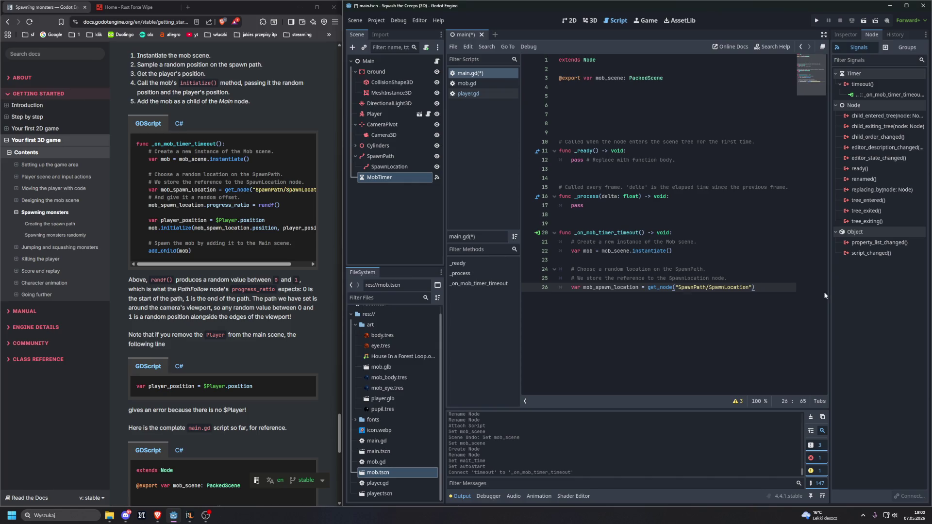
Copy the docs' random offset comment onto line 27 of main.gd
{"action": "key", "text": "Return"}
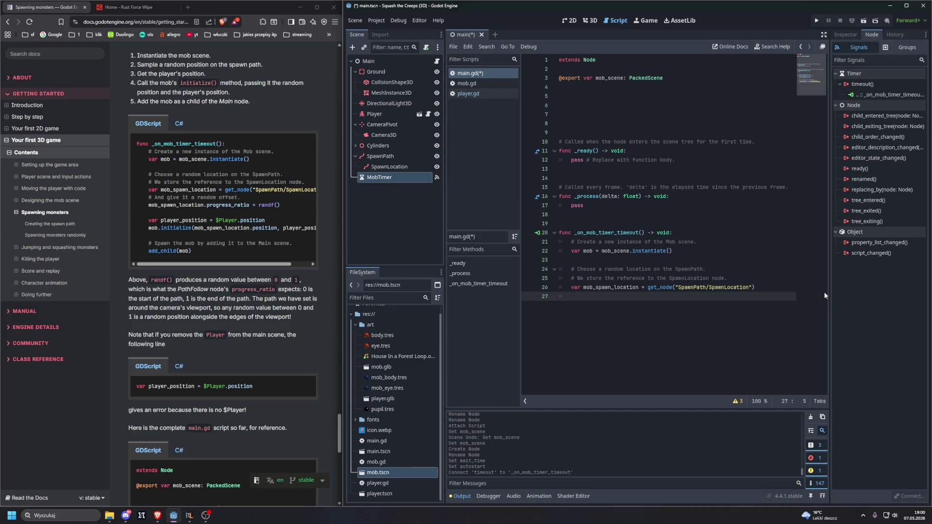
{"action": "left_click_drag", "start_coordinate": [145, 198], "coordinate": [257, 202]}
{"action": "key", "text": "ctrl+c"}
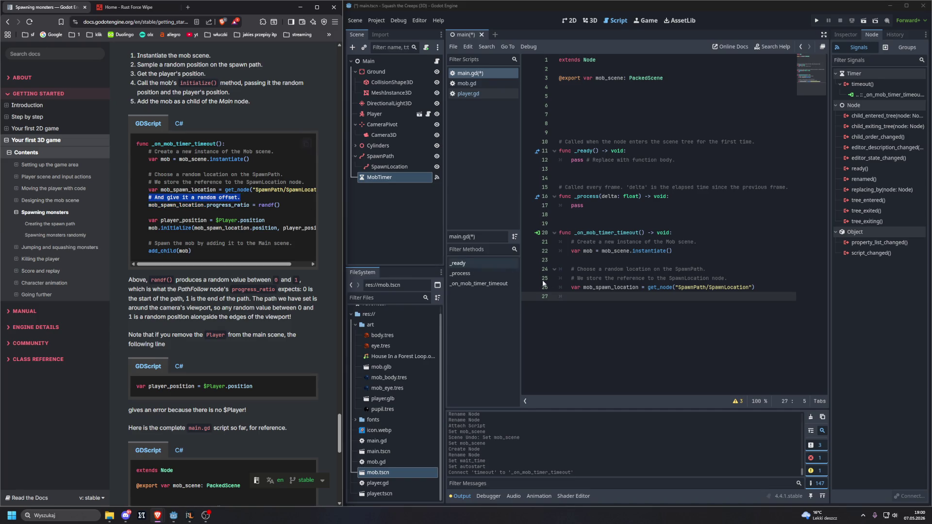
{"action": "left_click", "coordinate": [609, 299]}
{"action": "key", "text": "ctrl+v"}
{"action": "key", "text": "Return"}
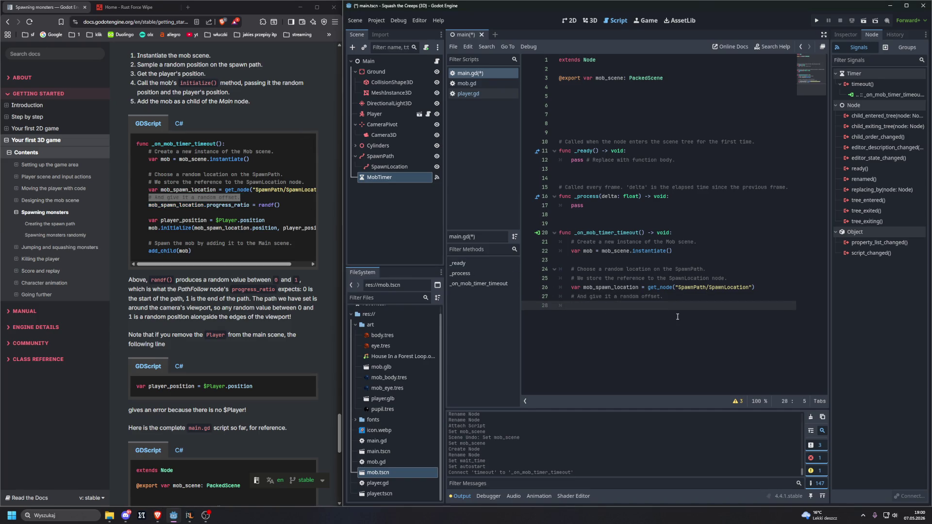
Write 'mob_spawn_location.progress_ratio = randf()' on line 28
{"action": "type", "text": "mob_"}
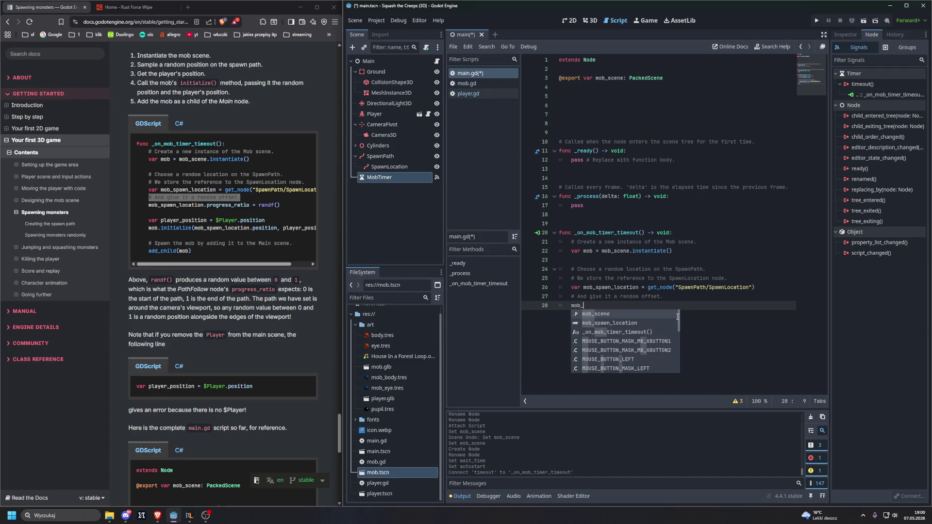
{"action": "key", "text": "Down"}
{"action": "key", "text": "Return"}
{"action": "type", "text": ".pro"}
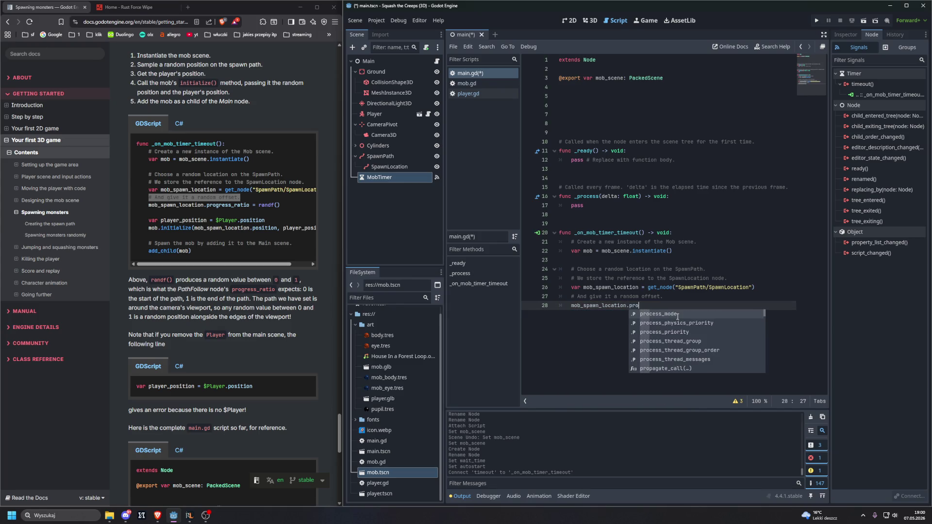
{"action": "type", "text": "gres"}
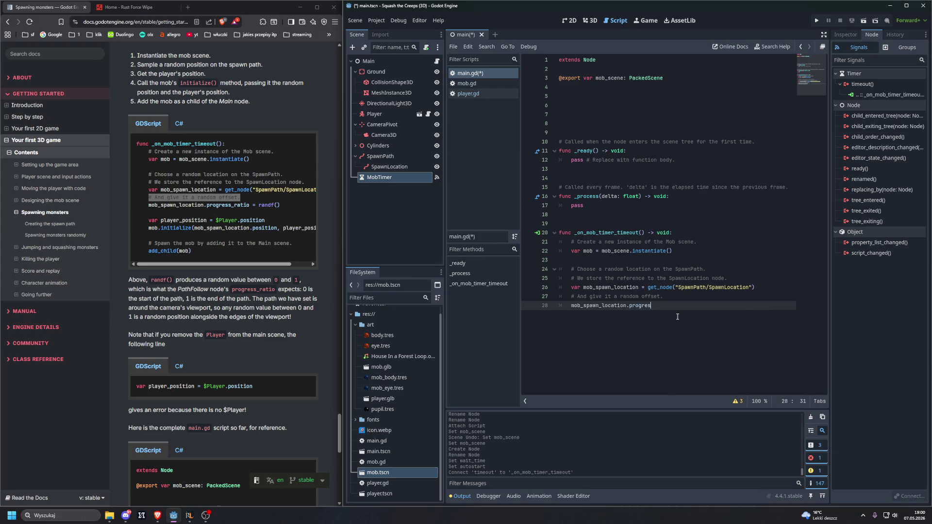
{"action": "type", "text": "s"}
{"action": "key", "text": "BackSpace"}
{"action": "key", "text": "BackSpace"}
{"action": "key", "text": "BackSpace"}
{"action": "type", "text": "prog"}
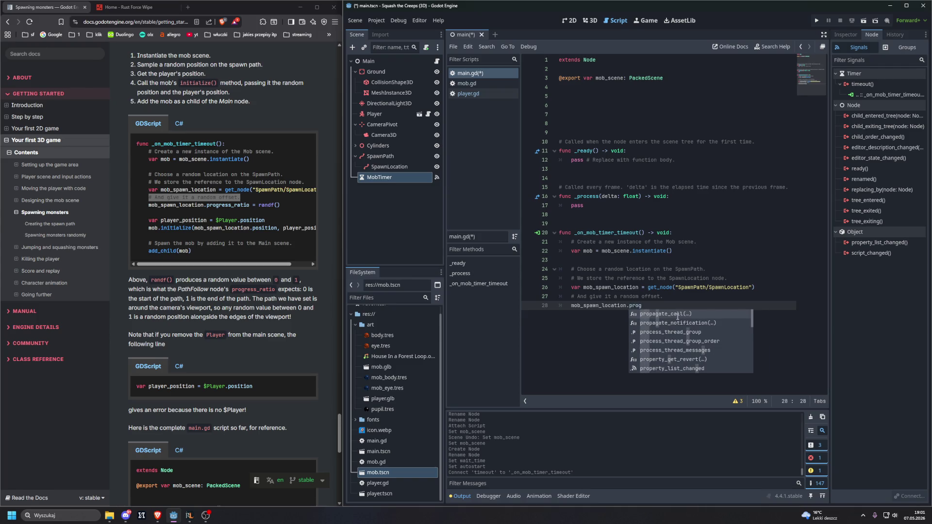
{"action": "type", "text": "re"}
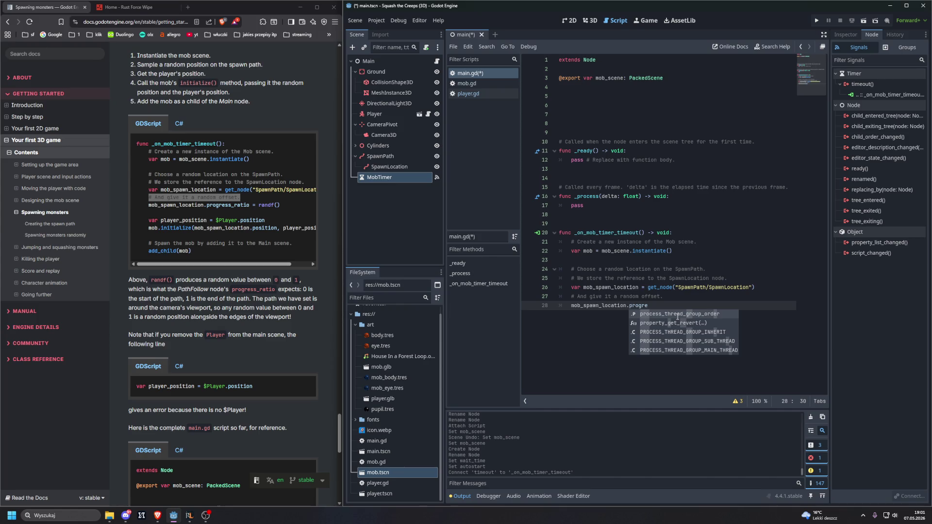
{"action": "type", "text": "ss_"}
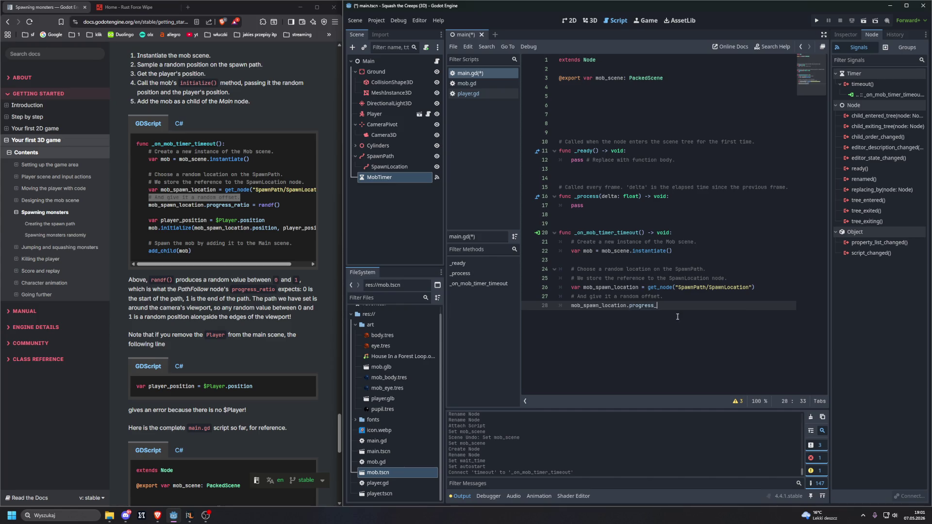
{"action": "type", "text": "ratio ="}
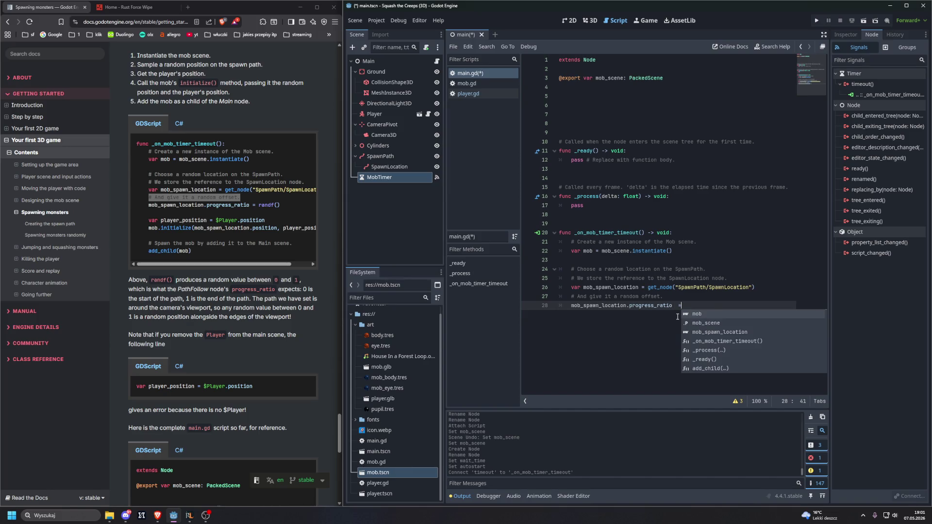
{"action": "key", "text": "BackSpace"}
{"action": "key", "text": "BackSpace"}
{"action": "key", "text": "BackSpace"}
{"action": "type", "text": "= ran"}
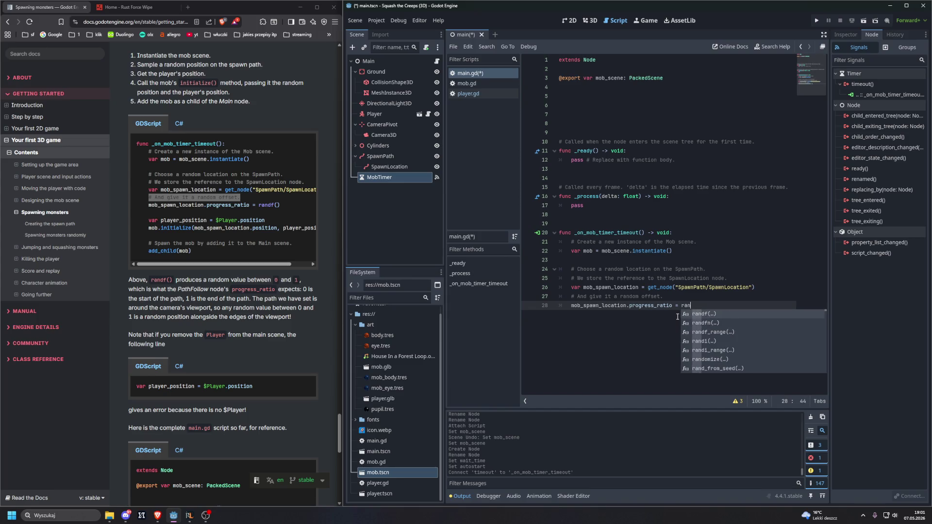
{"action": "type", "text": "df"}
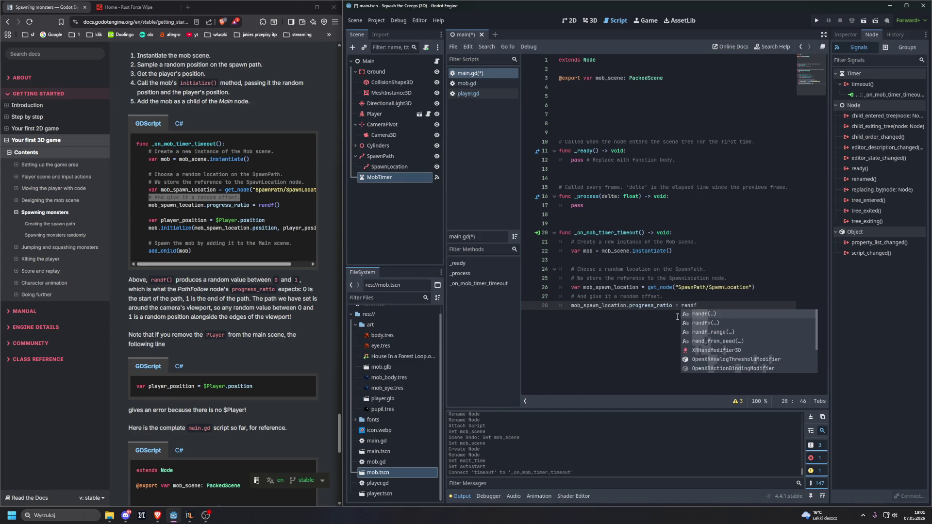
{"action": "key", "text": "Return"}
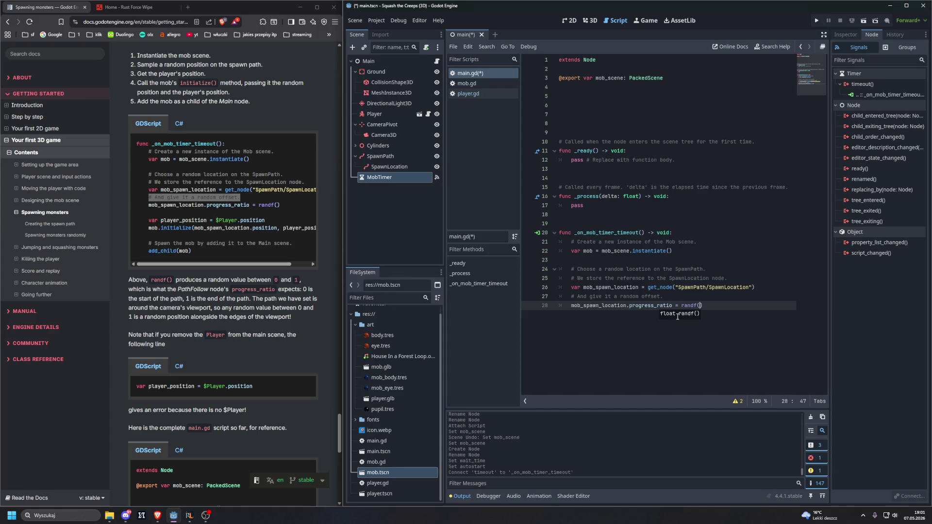
{"action": "type", "text": ")"}
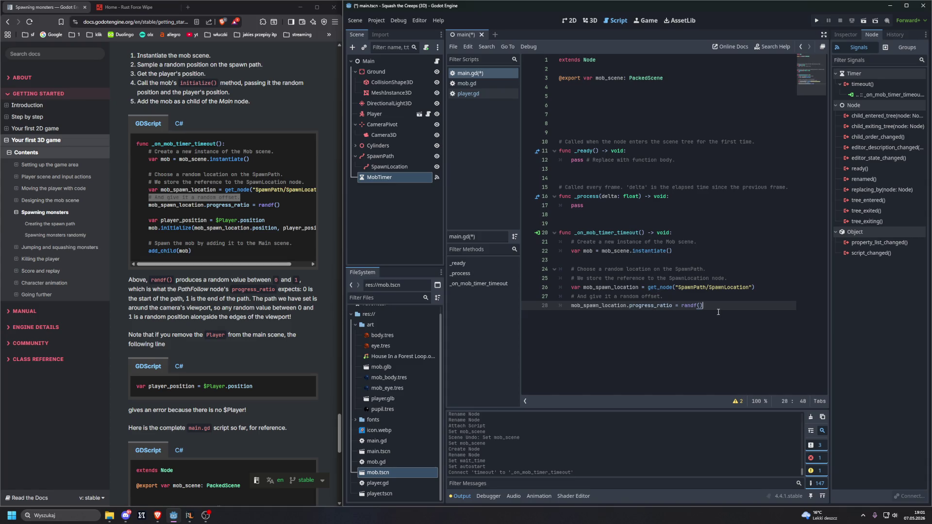
{"action": "left_click", "coordinate": [657, 287], "text": "ctrl"}
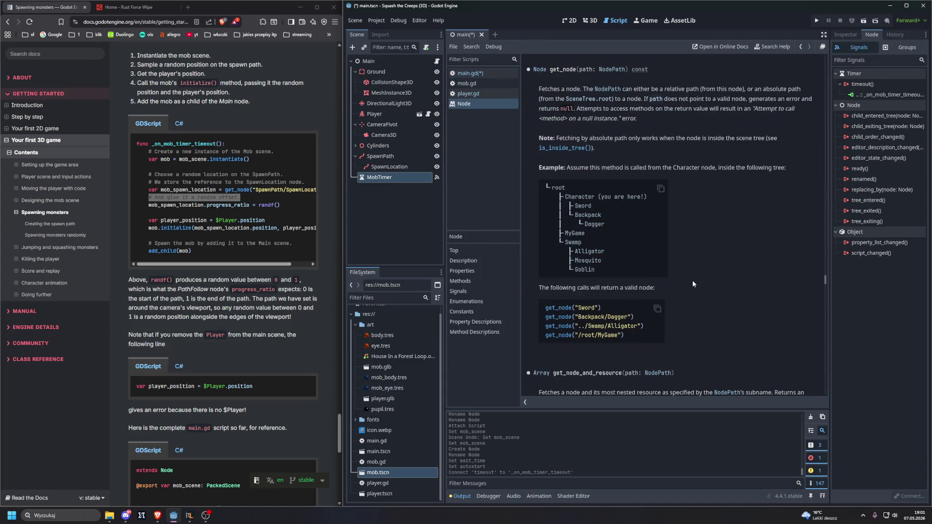
{"action": "scroll", "coordinate": [692, 280], "scroll_direction": "down", "scroll_amount": 20}
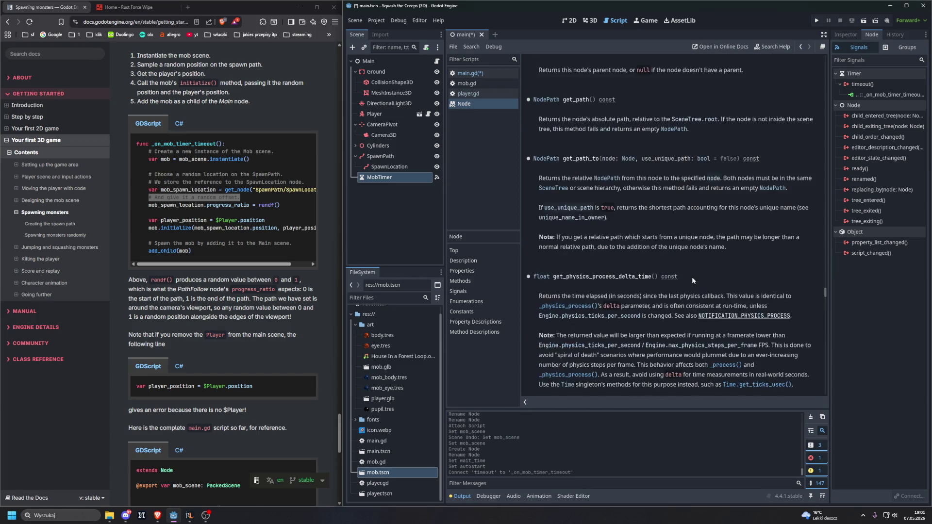
{"action": "scroll", "coordinate": [691, 278], "scroll_direction": "down", "scroll_amount": 20}
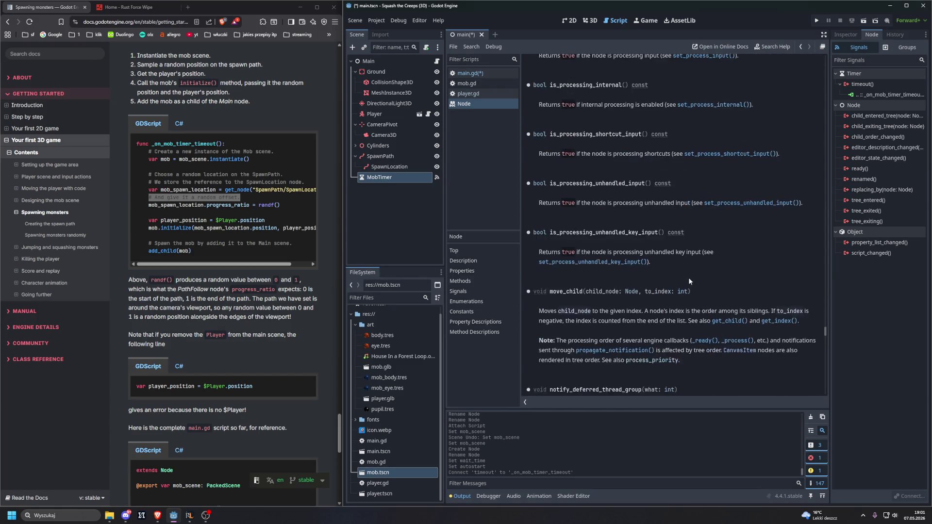
{"action": "scroll", "coordinate": [687, 277], "scroll_direction": "down", "scroll_amount": 5}
{"action": "right_click", "coordinate": [492, 103]}
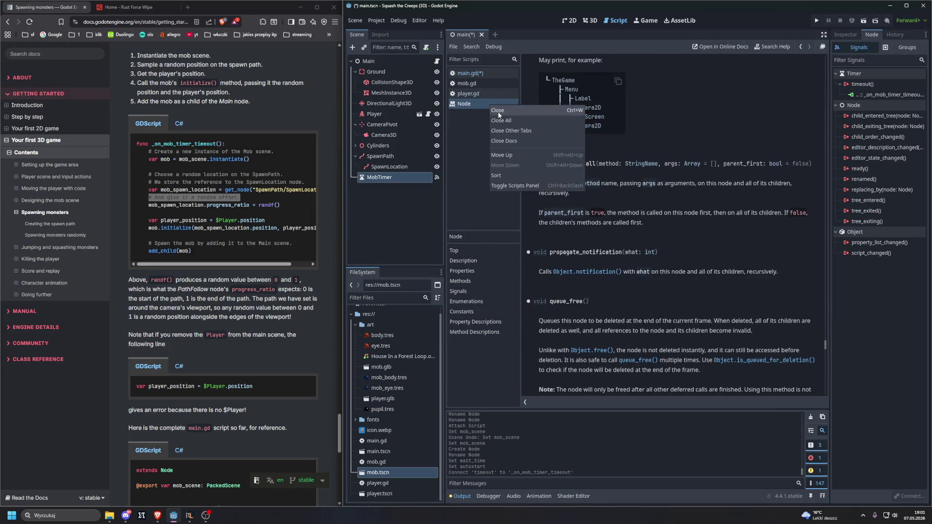
{"action": "left_click", "coordinate": [507, 109]}
{"action": "left_click", "coordinate": [755, 315]}
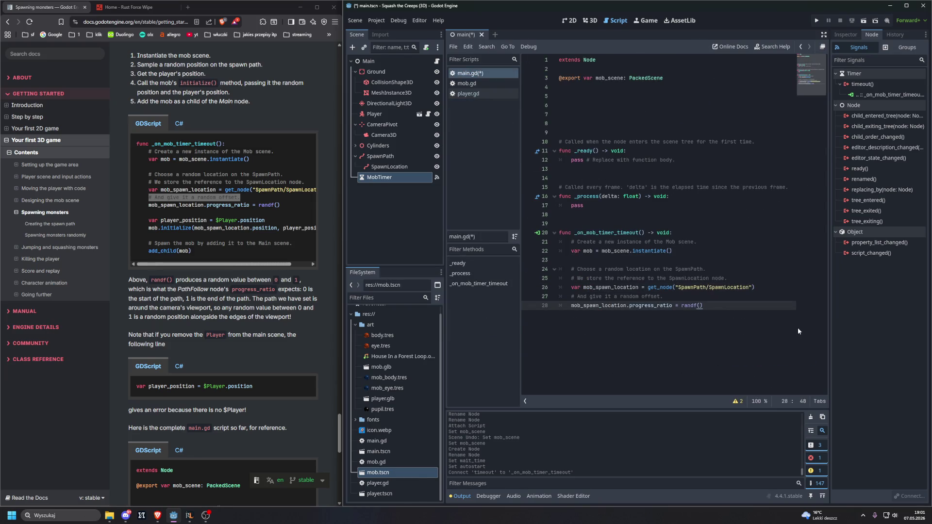
Add line 30 'var player_position = $Player.position' and begin typing mob.initialize on line 31
{"action": "key", "text": "Return"}
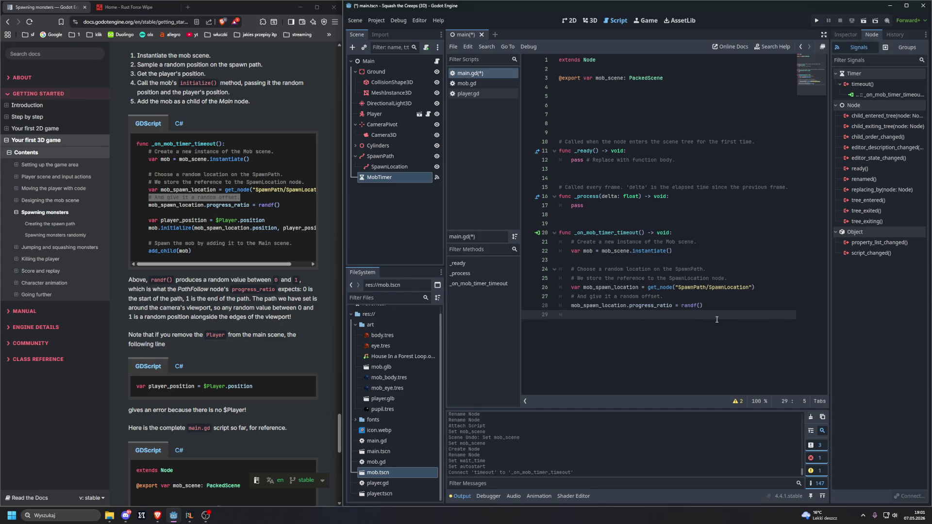
{"action": "key", "text": "Return"}
{"action": "type", "text": "var pr"}
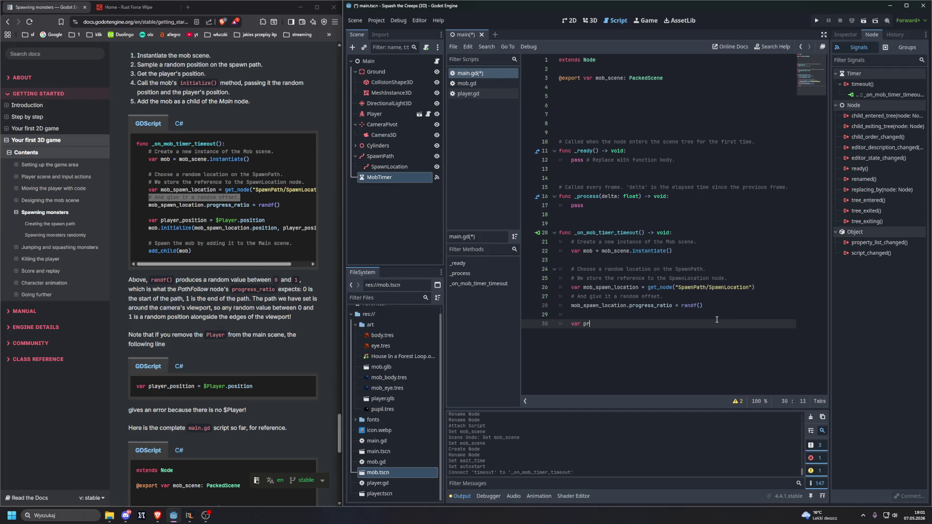
{"action": "key", "text": "BackSpace"}
{"action": "type", "text": "layer "}
{"action": "type", "text": "_position ="}
{"action": "key", "text": "ctrl+space"}
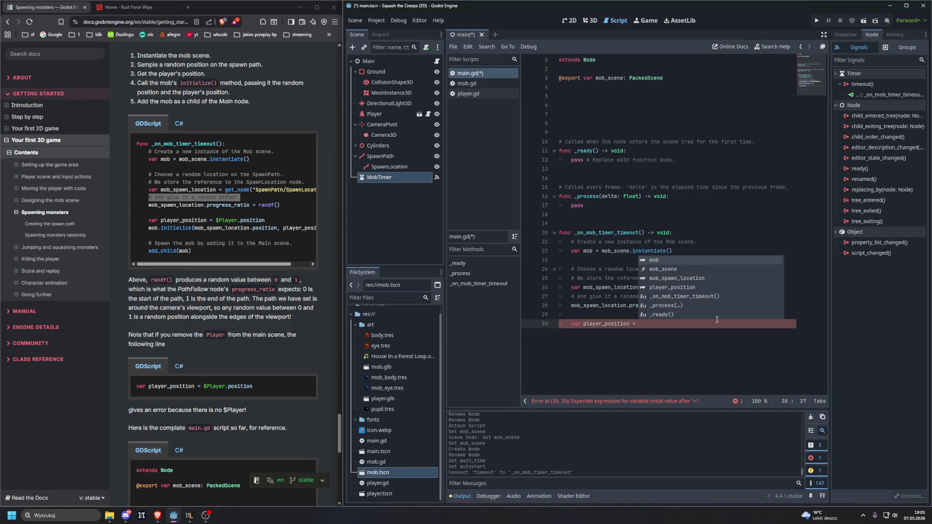
{"action": "type", "text": "$Player"}
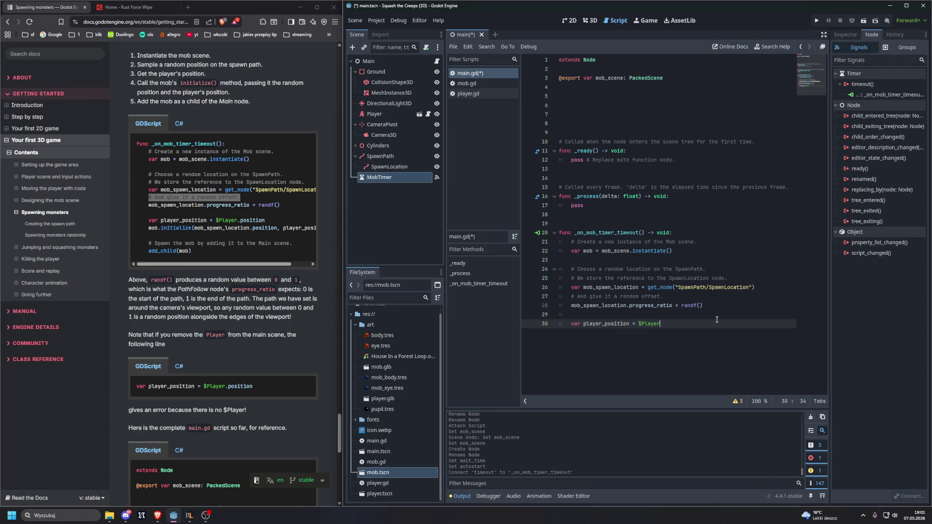
{"action": "type", "text": ".posi"}
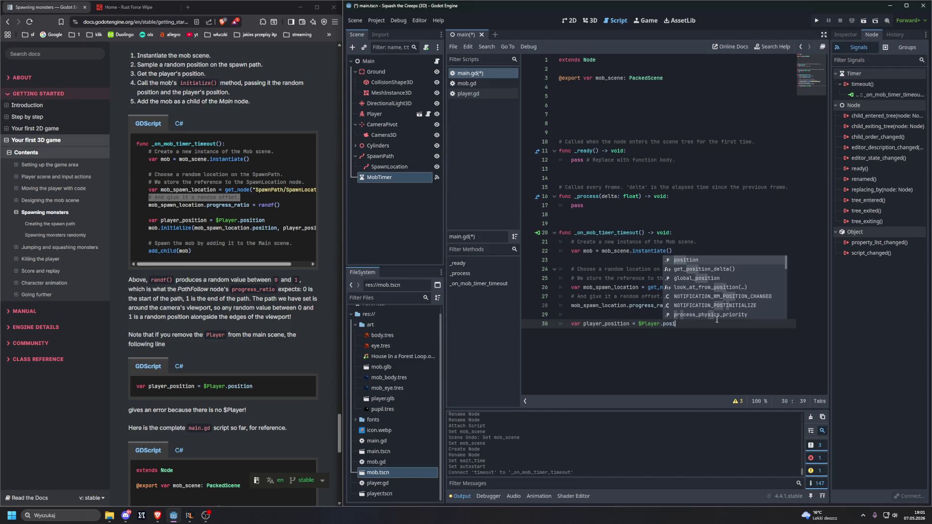
{"action": "key", "text": "Return"}
{"action": "key", "text": "Return"}
{"action": "type", "text": "mob.initialize"}
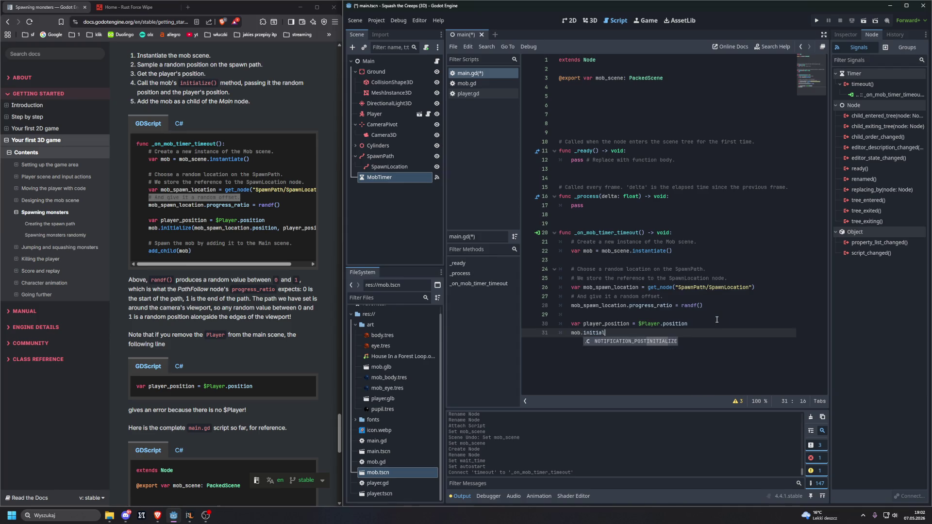
{"action": "type", "text": "("}
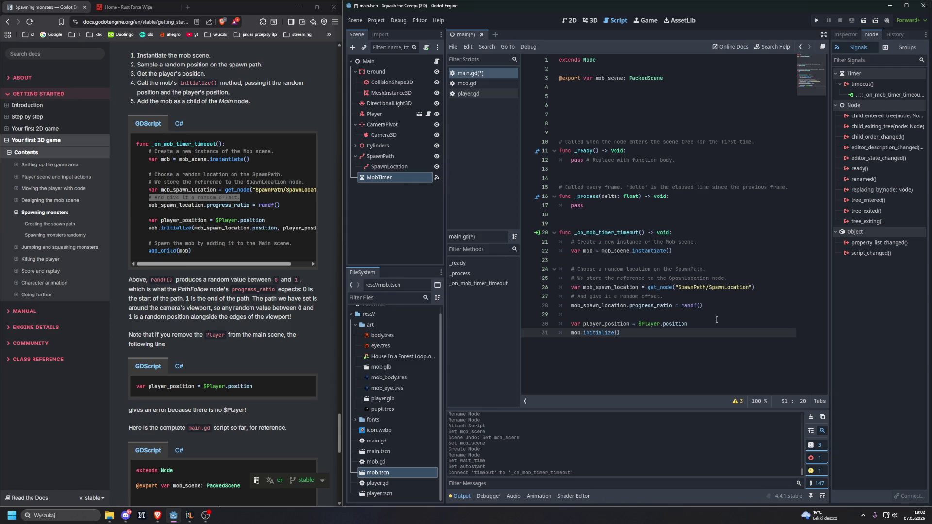
Fill in mob.initialize( with mob_spawn_location.position as the first argument
{"action": "key", "text": "BackSpace"}
{"action": "key", "text": "BackSpace"}
{"action": "key", "text": "BackSpace"}
{"action": "type", "text": "ize"}
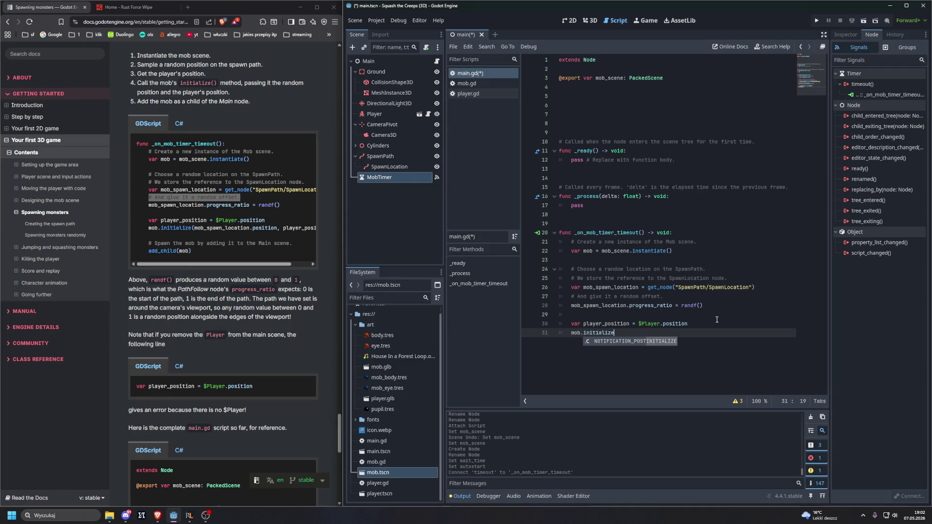
{"action": "type", "text": "(mob"}
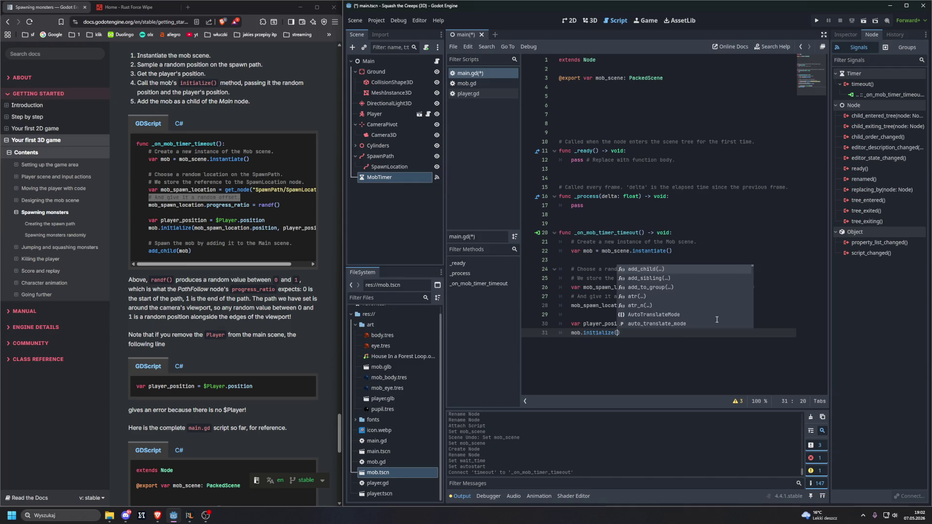
{"action": "type", "text": "_sp"}
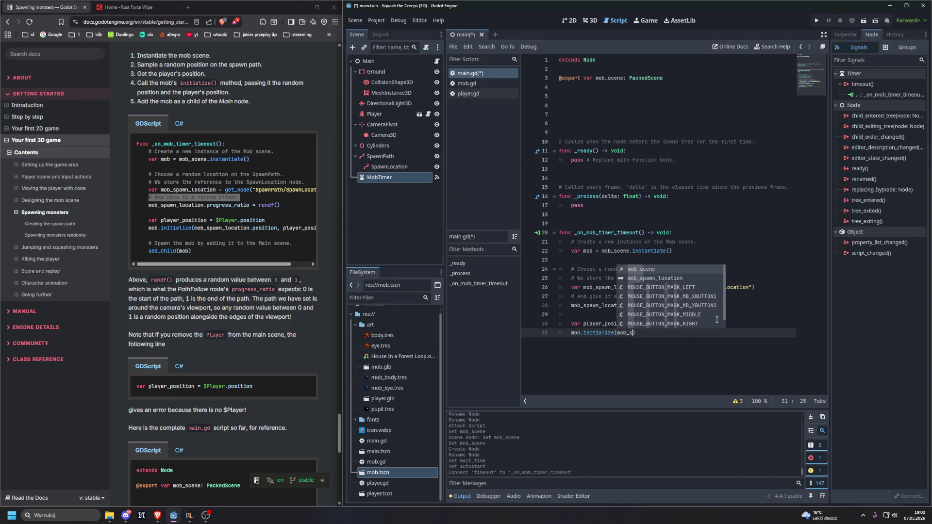
{"action": "key", "text": "Return"}
{"action": "type", "text": ".p"}
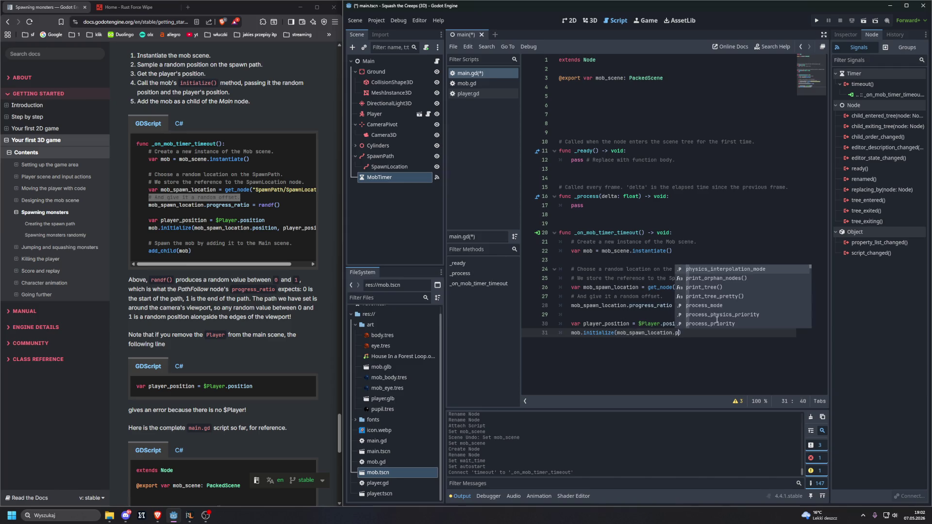
{"action": "type", "text": "osi"}
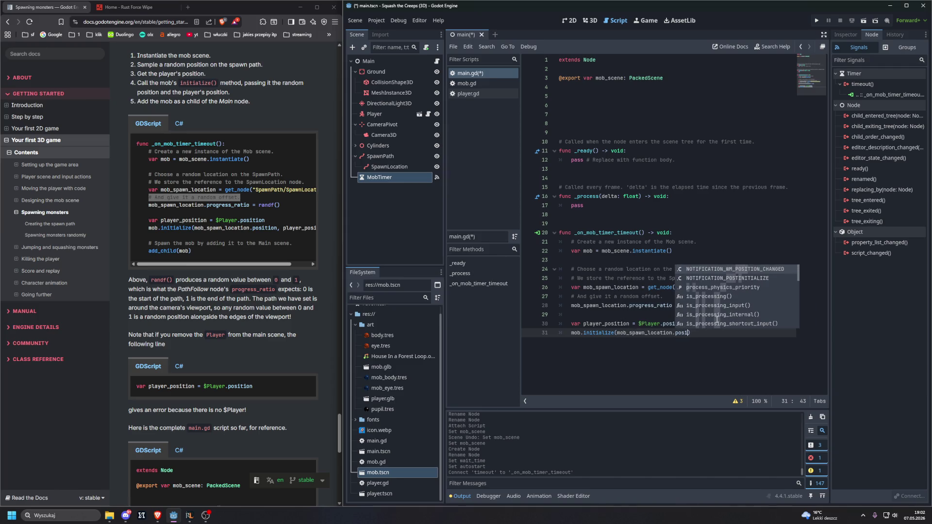
{"action": "type", "text": "tion"}
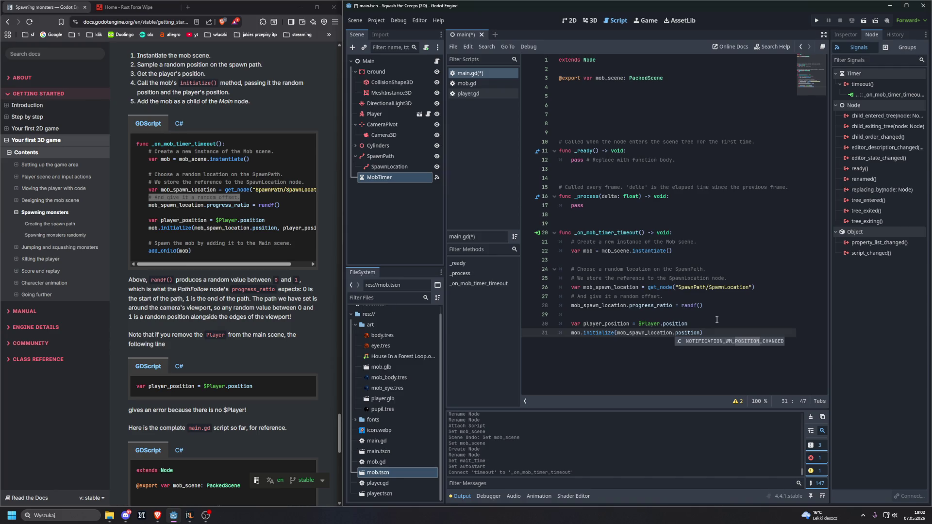
{"action": "type", "text": ","}
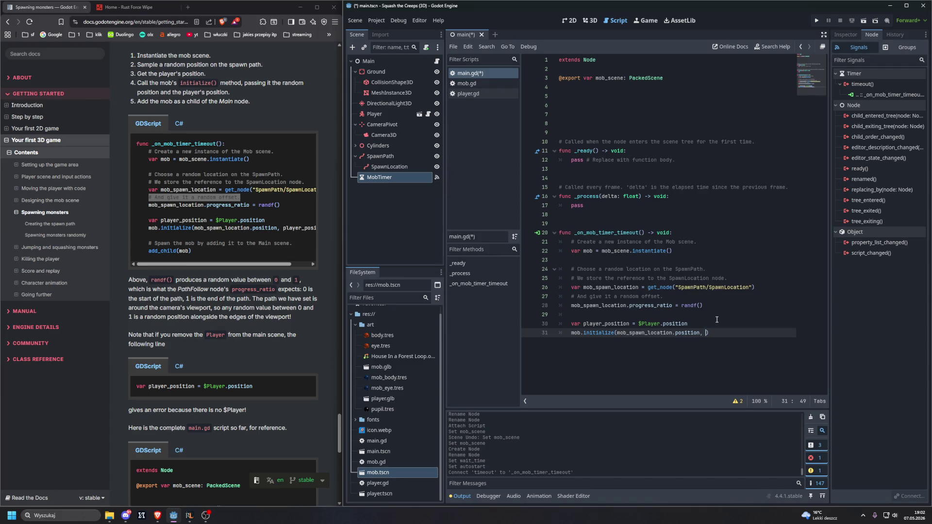
Add player_position as the second argument and review the finished line 31
{"action": "mouse_move", "coordinate": [258, 267]}
{"action": "left_mouse_down"}
{"action": "mouse_move", "coordinate": [340, 291]}
{"action": "mouse_move", "coordinate": [475, 303]}
{"action": "left_mouse_up"}
{"action": "left_click", "coordinate": [705, 334]}
{"action": "type", "text": "pla"}
{"action": "key", "text": "Return"}
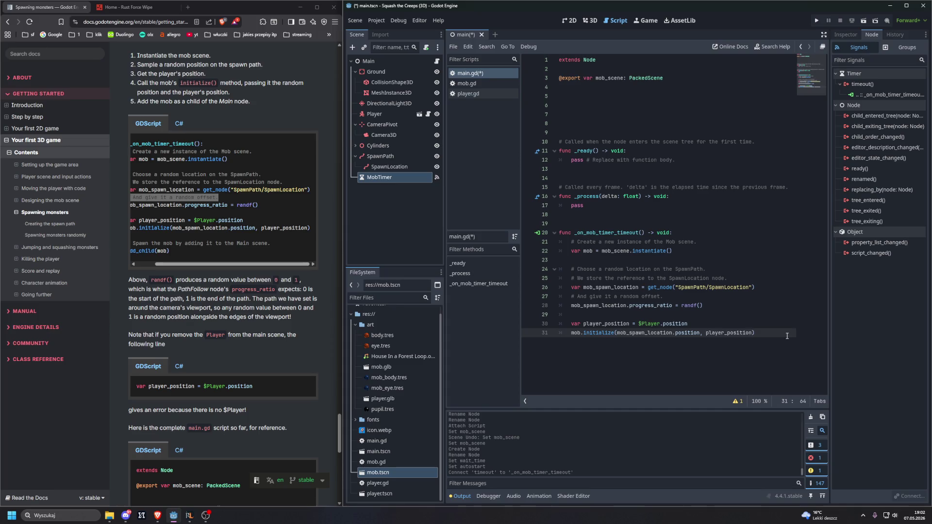
{"action": "left_click", "coordinate": [682, 333]}
{"action": "left_click_drag", "start_coordinate": [181, 263], "coordinate": [163, 262]}
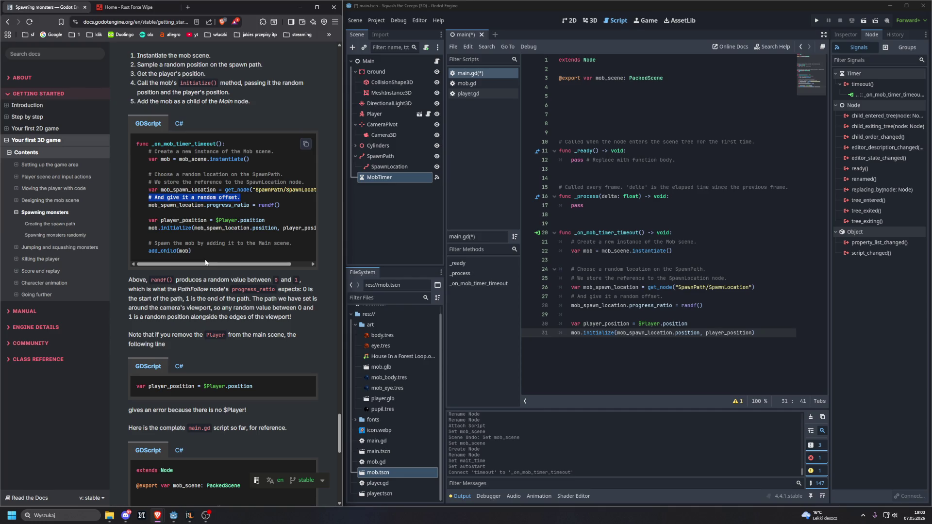
Copy the spawn comment from the docs and paste it below the initialize line in main.gd
{"action": "left_click_drag", "start_coordinate": [212, 266], "coordinate": [218, 268]}
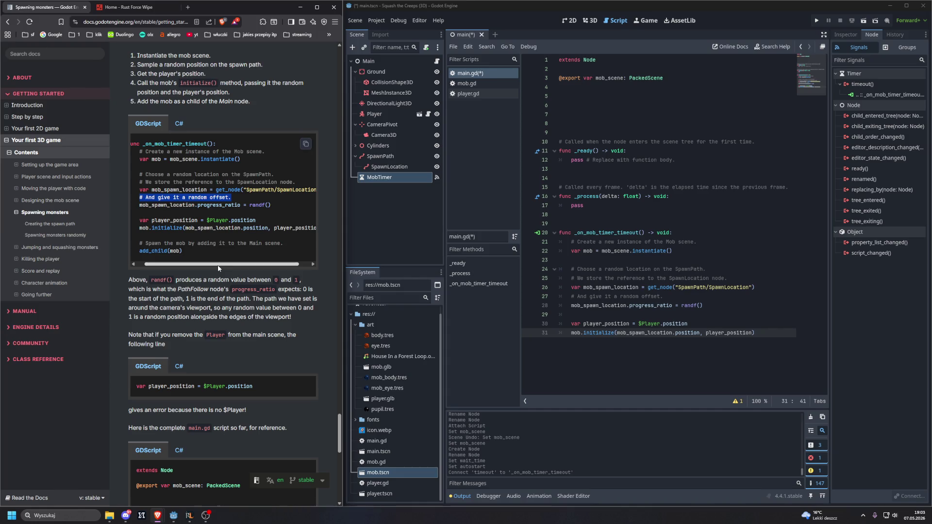
{"action": "mouse_move", "coordinate": [218, 268]}
{"action": "left_mouse_down"}
{"action": "mouse_move", "coordinate": [240, 268]}
{"action": "mouse_move", "coordinate": [194, 266]}
{"action": "left_mouse_up"}
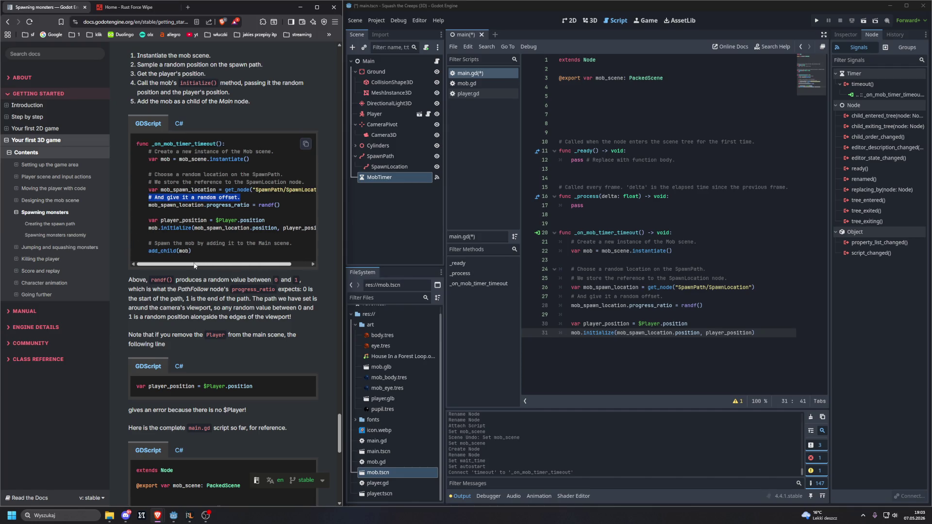
{"action": "left_click_drag", "start_coordinate": [148, 243], "coordinate": [316, 243]}
{"action": "key", "text": "ctrl+c"}
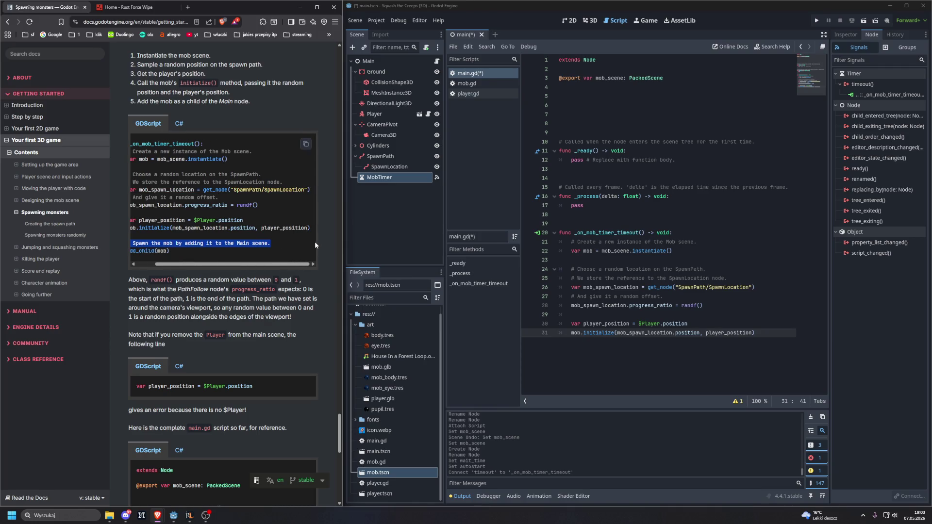
{"action": "left_click", "coordinate": [756, 333]}
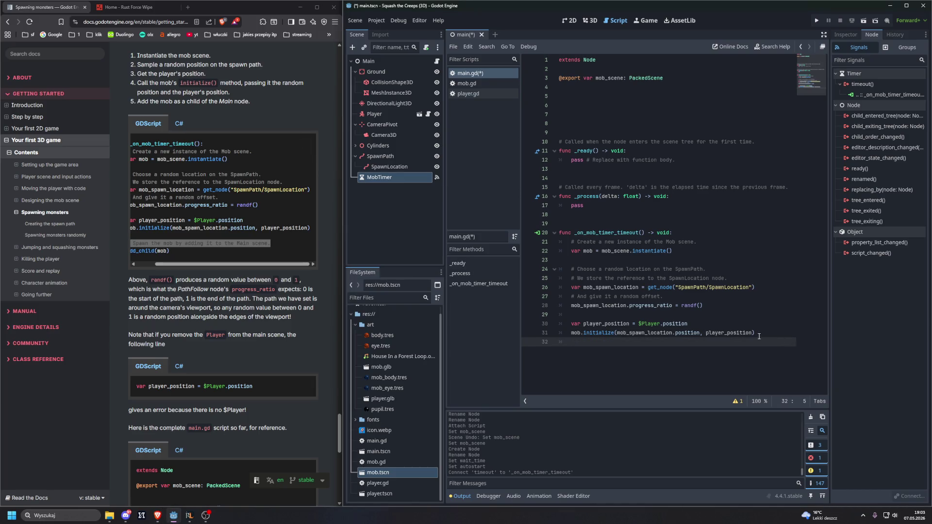
{"action": "key", "text": "Return"}
{"action": "key", "text": "Return"}
{"action": "key", "text": "ctrl+v"}
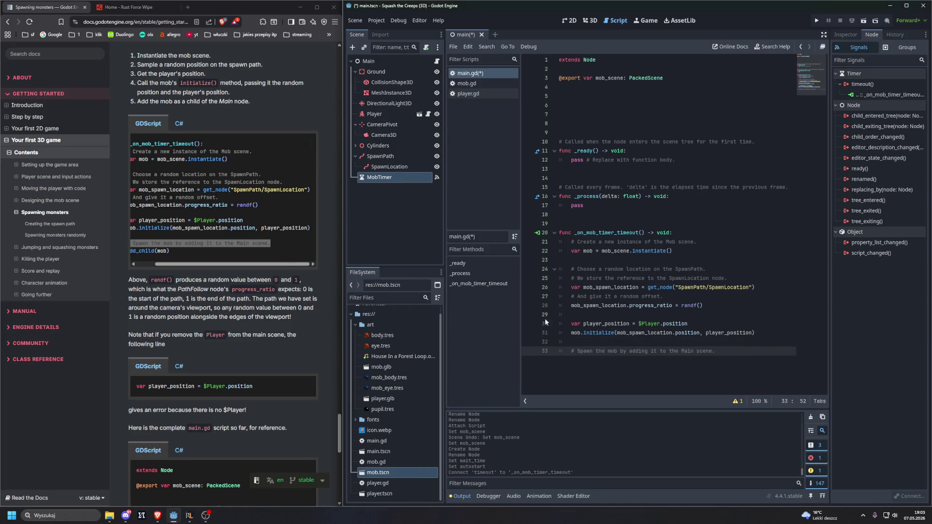
Add an add_child(mob) line under the comment using autocomplete
{"action": "scroll", "coordinate": [283, 234], "scroll_direction": "down", "scroll_amount": 2}
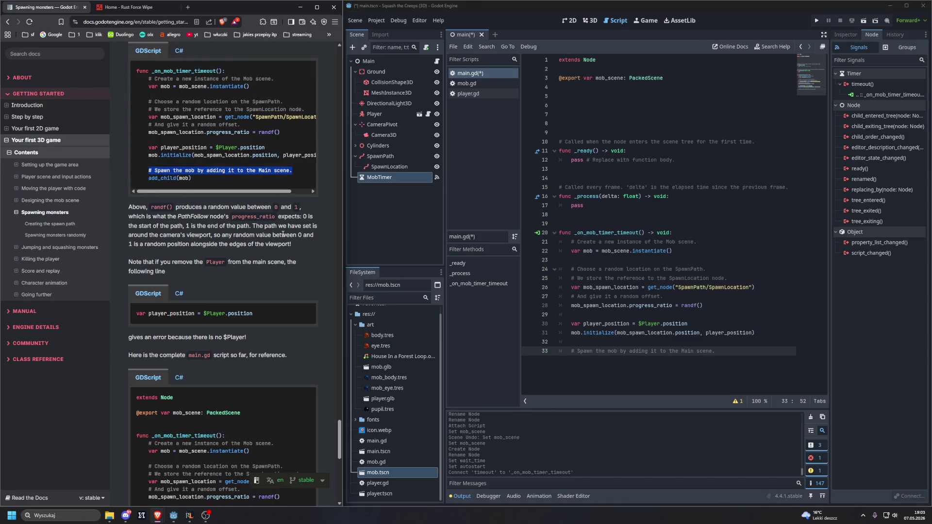
{"action": "left_click", "coordinate": [708, 355]}
{"action": "key", "text": "Return"}
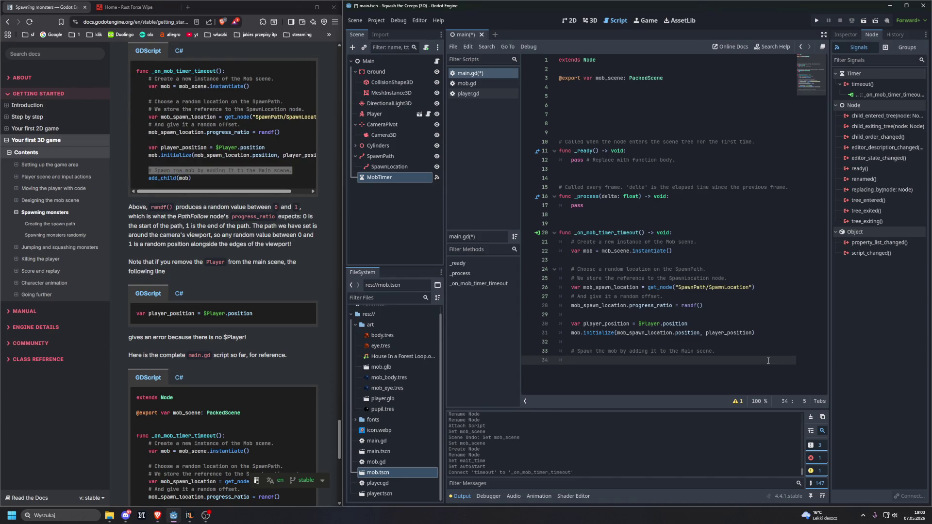
{"action": "type", "text": "add"}
{"action": "key", "text": "BackSpace"}
{"action": "type", "text": "_ch"}
{"action": "key", "text": "Return"}
{"action": "type", "text": "mob"}
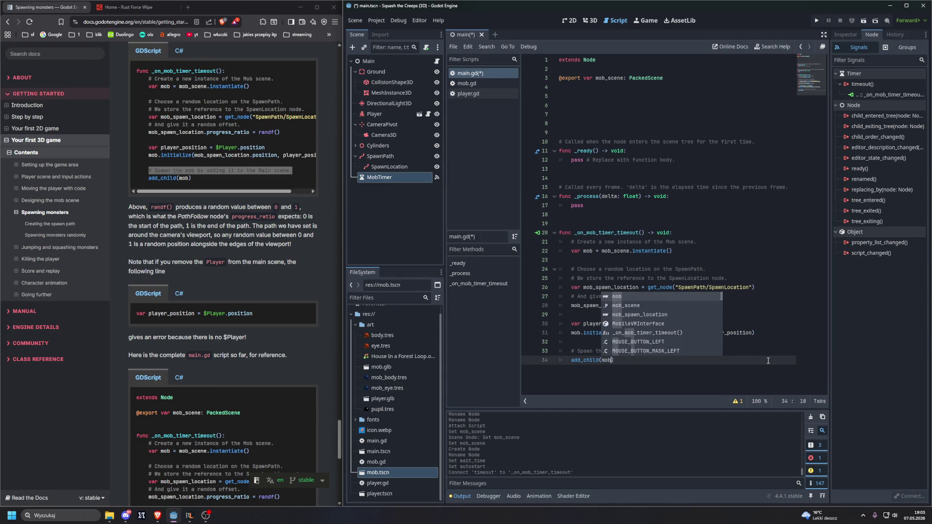
{"action": "key", "text": "Escape"}
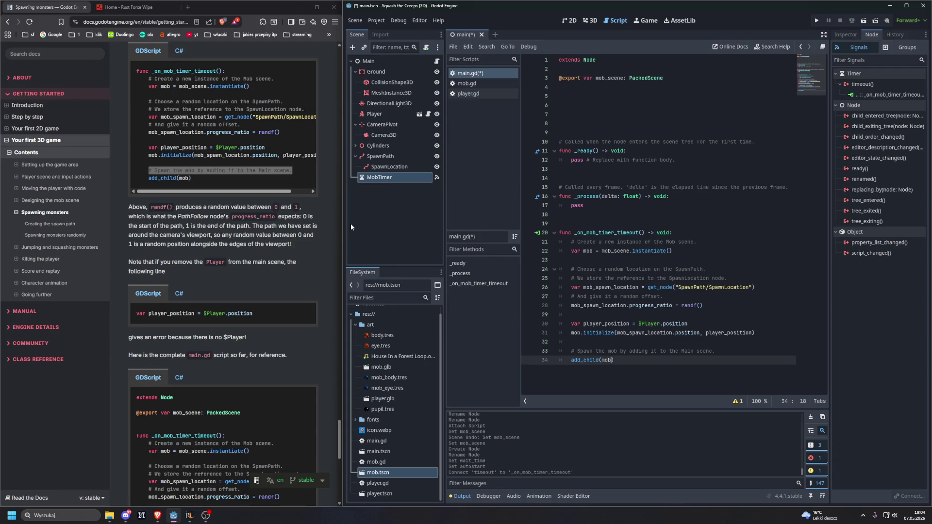
Scroll the docs to the complete main.gd listing and 'You can test the scene', then return to Godot
{"action": "left_click_drag", "start_coordinate": [273, 191], "coordinate": [284, 191]}
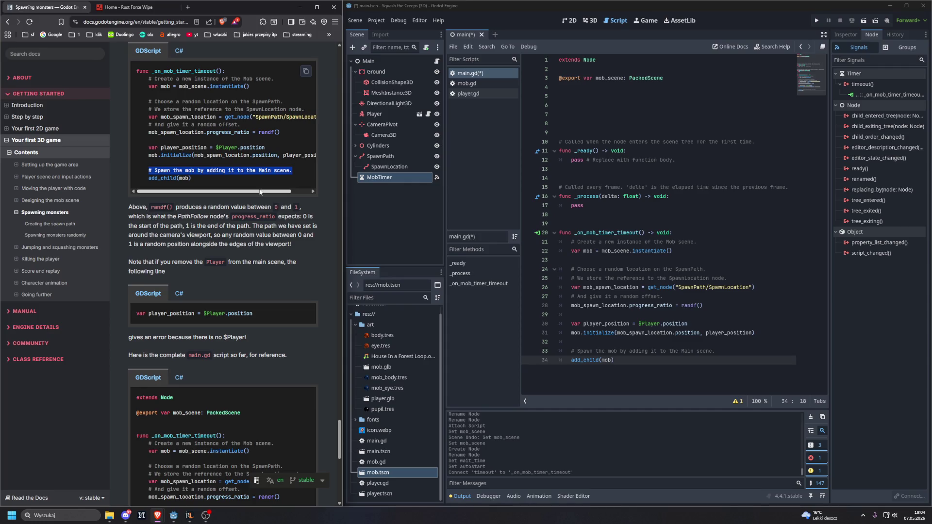
{"action": "scroll", "coordinate": [207, 214], "scroll_direction": "down", "scroll_amount": 6}
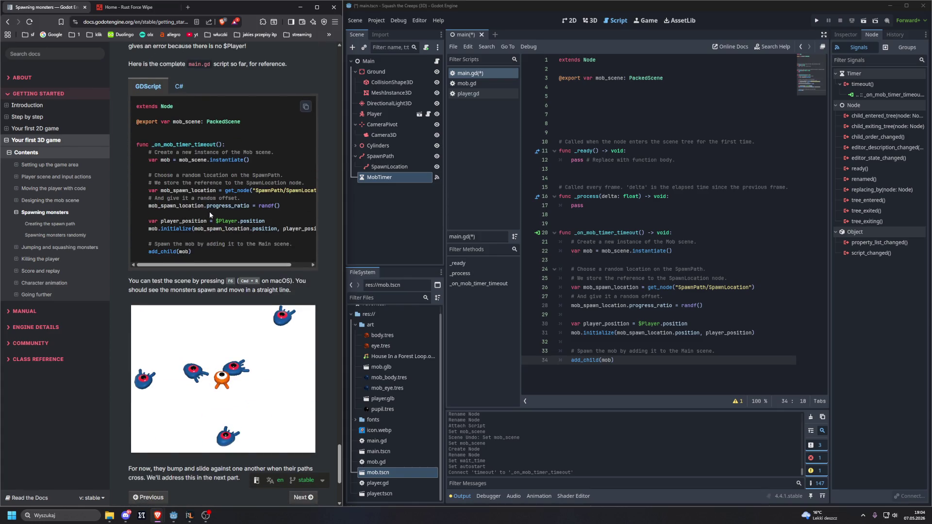
{"action": "key", "text": "ctrl+l"}
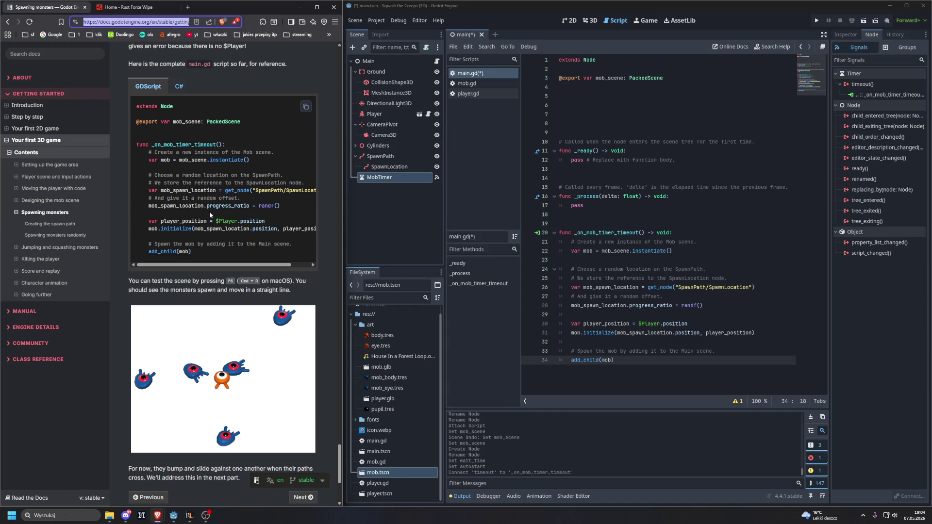
{"action": "left_click", "coordinate": [483, 12]}
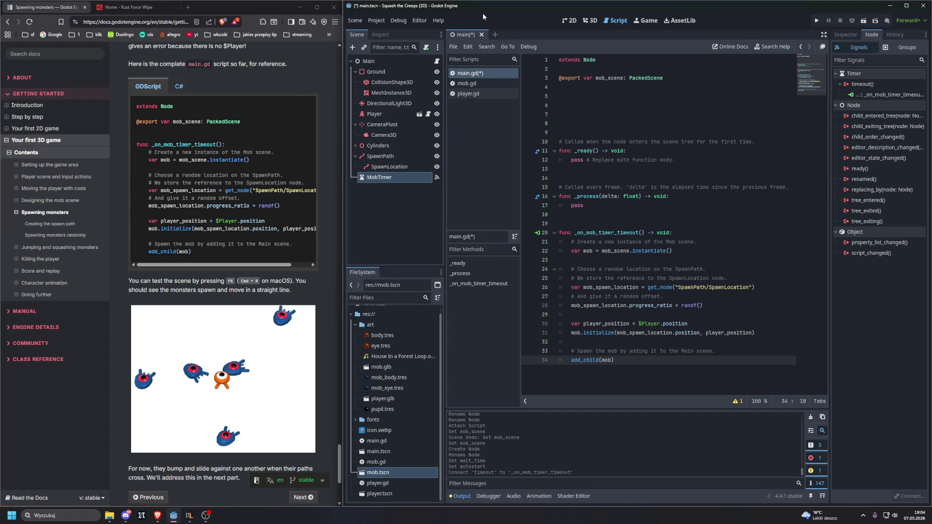
Save and run the main scene with F6, steering the player around with the arrow keys
{"action": "key", "text": "F6"}
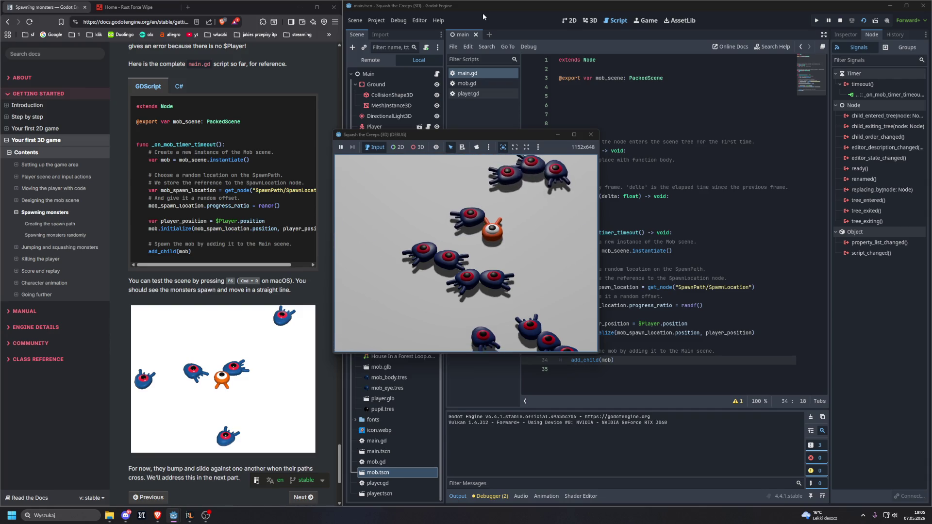
{"action": "key", "text": "Left"}
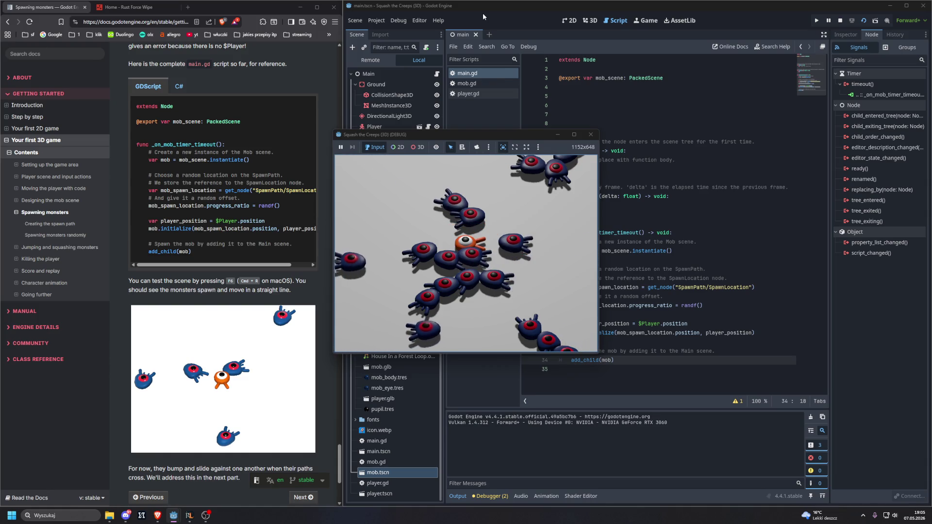
{"action": "key", "text": "Left"}
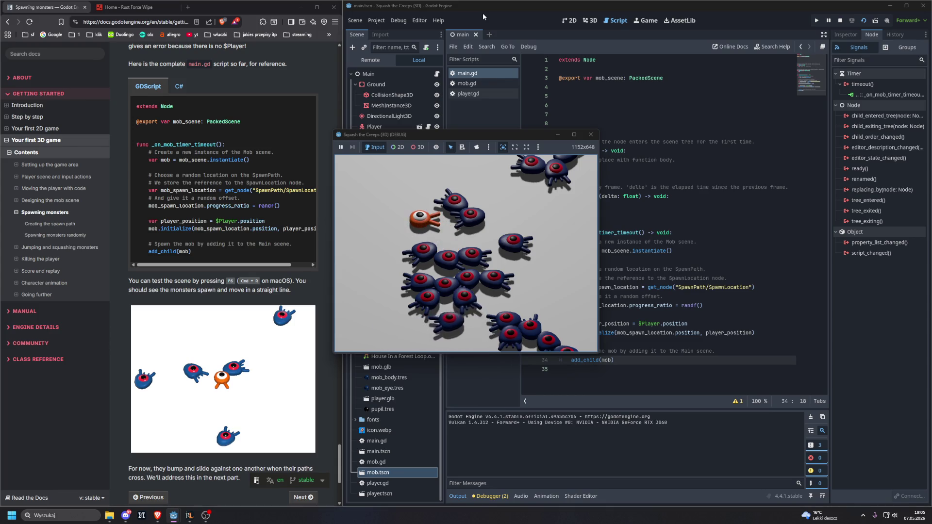
{"action": "key", "text": "Up"}
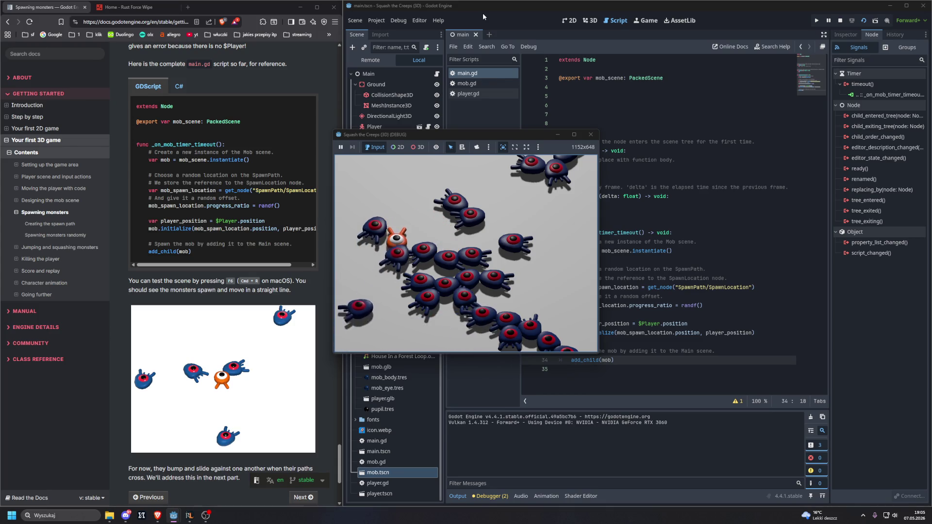
{"action": "key", "text": "Down"}
{"action": "key", "text": "Up"}
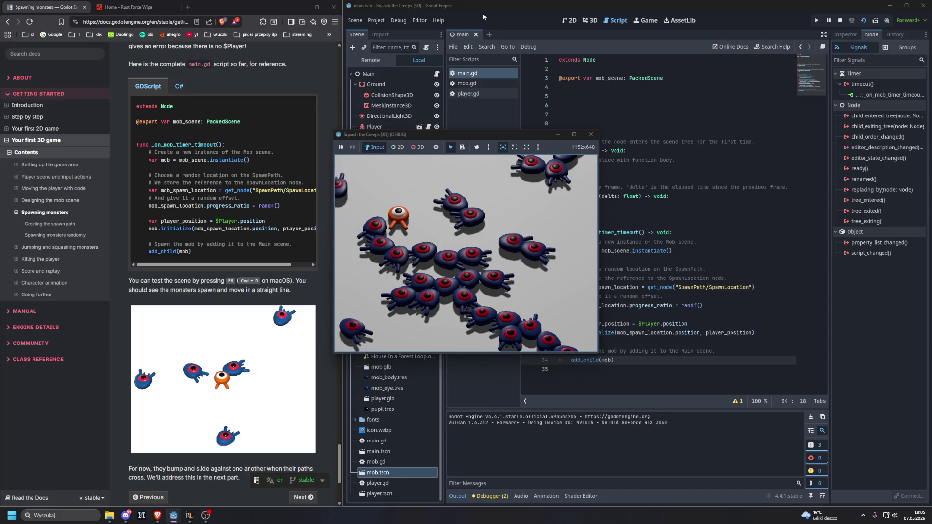
{"action": "key", "text": "Right"}
Keep moving the player among the spawning mobs, then stop the running game
{"action": "key", "text": "Down"}
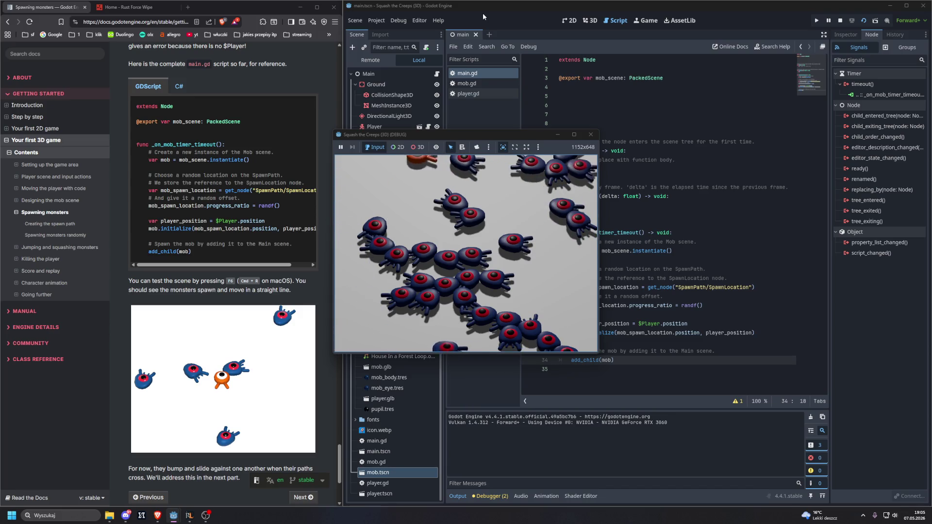
{"action": "key", "text": "Left"}
{"action": "key", "text": "Right"}
{"action": "key", "text": "Right"}
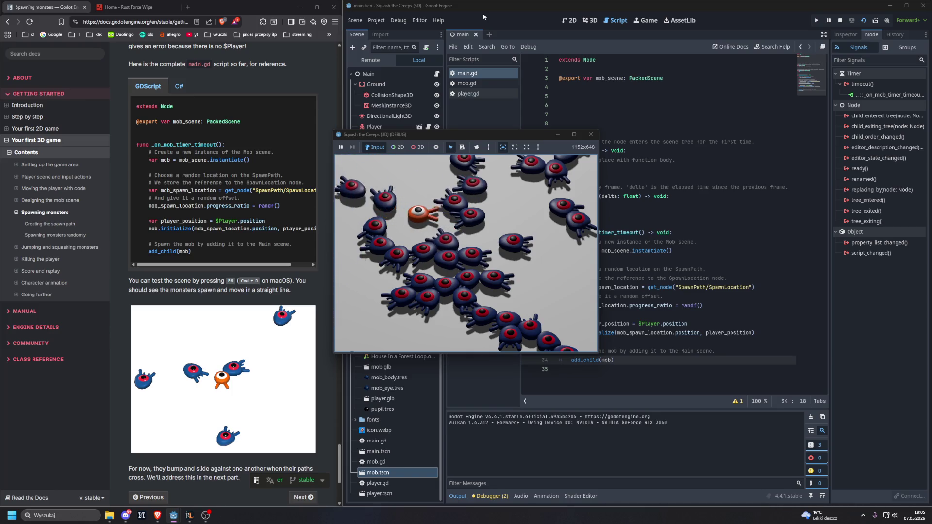
{"action": "key", "text": "Down"}
{"action": "key", "text": "Up"}
{"action": "key", "text": "Left"}
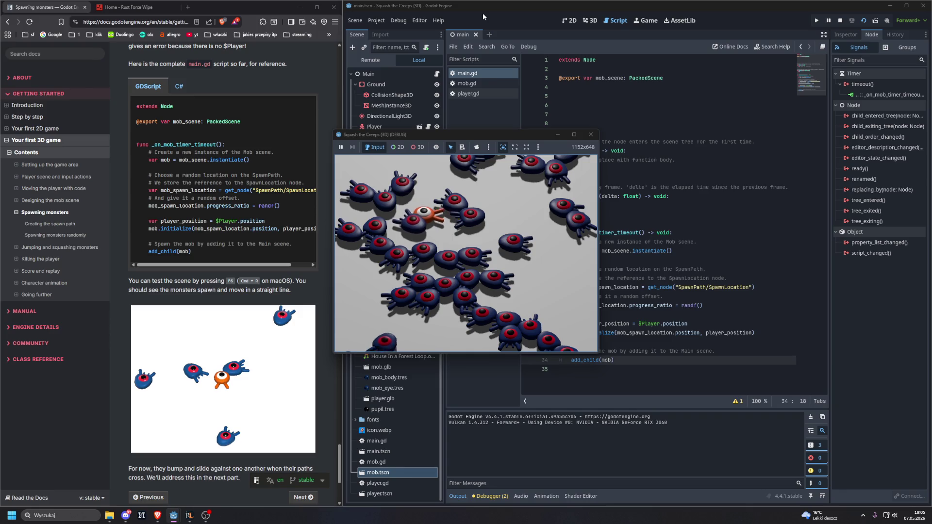
{"action": "key", "text": "Right"}
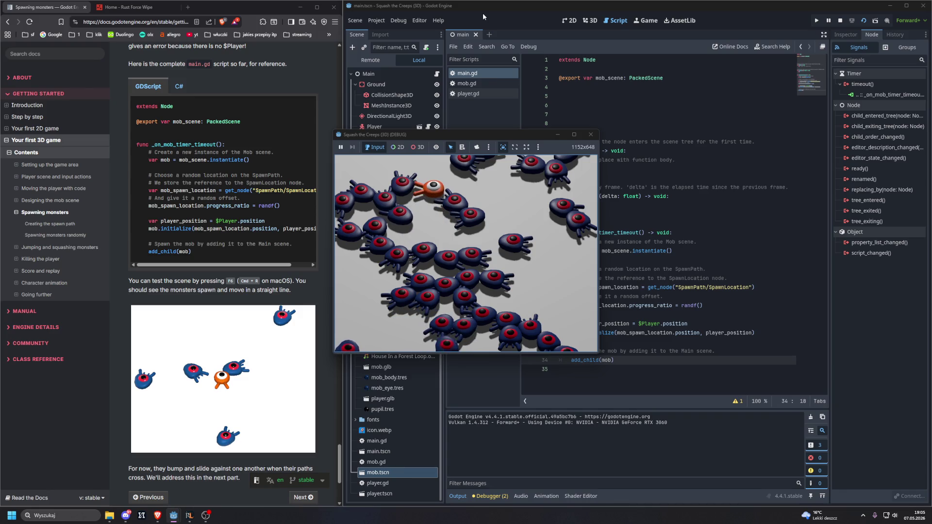
{"action": "key", "text": "Down"}
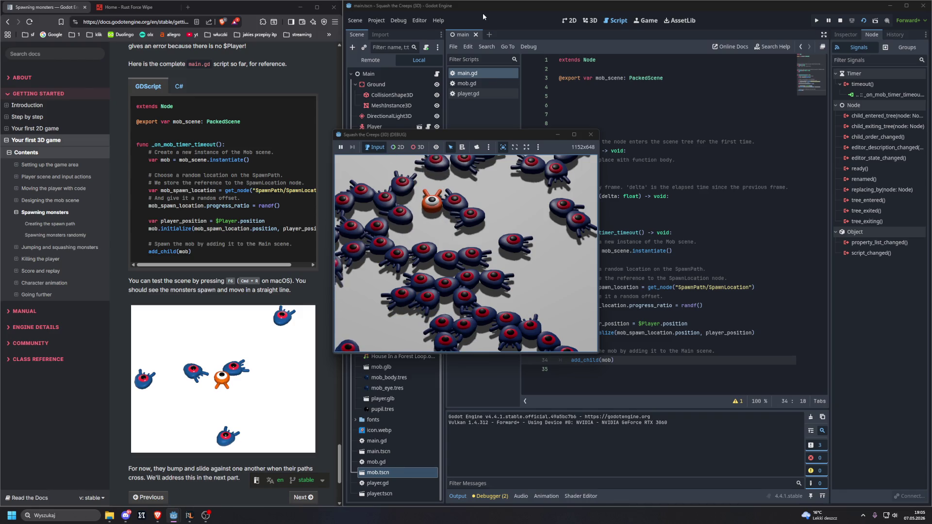
{"action": "left_click", "coordinate": [590, 135]}
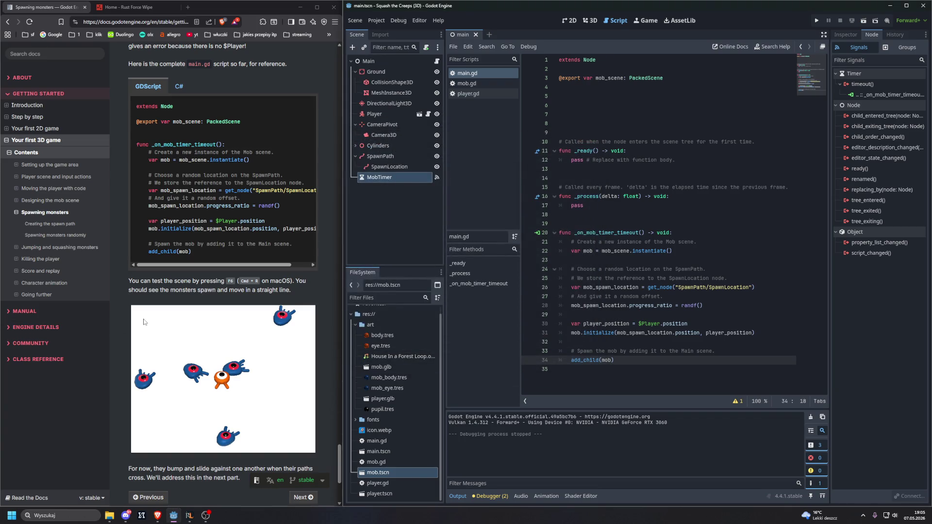
{"action": "scroll", "coordinate": [134, 320], "scroll_direction": "down", "scroll_amount": 3}
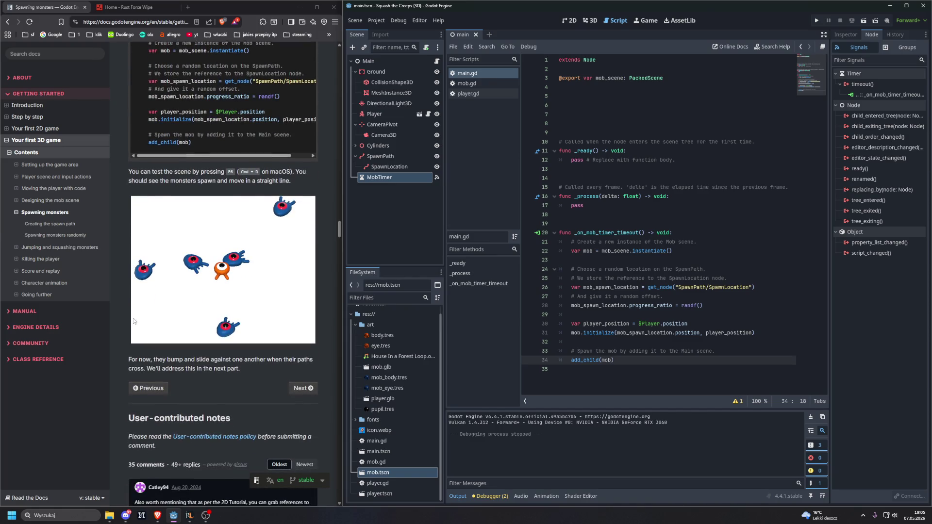
{"action": "scroll", "coordinate": [133, 318], "scroll_direction": "down", "scroll_amount": 1}
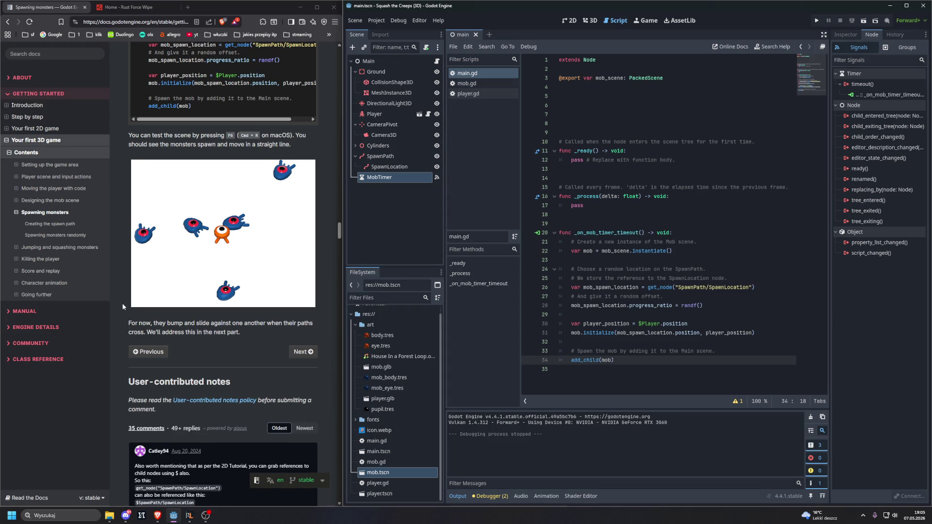
{"action": "scroll", "coordinate": [124, 304], "scroll_direction": "down", "scroll_amount": 1}
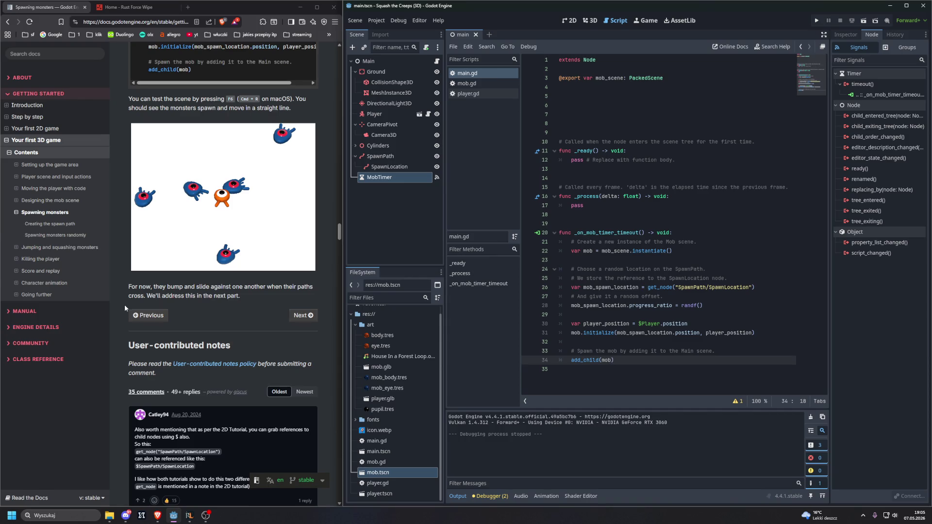
{"action": "scroll", "coordinate": [124, 305], "scroll_direction": "down", "scroll_amount": 2}
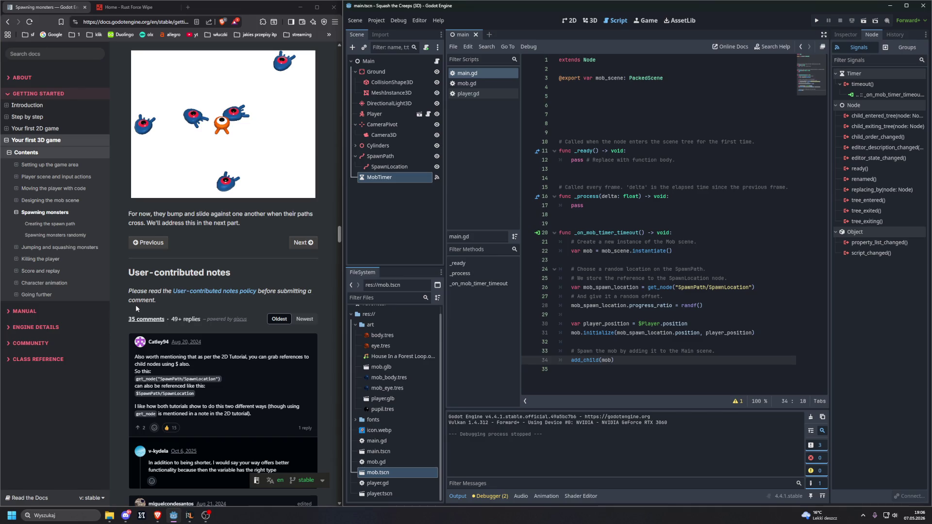
{"action": "scroll", "coordinate": [136, 306], "scroll_direction": "down", "scroll_amount": 2}
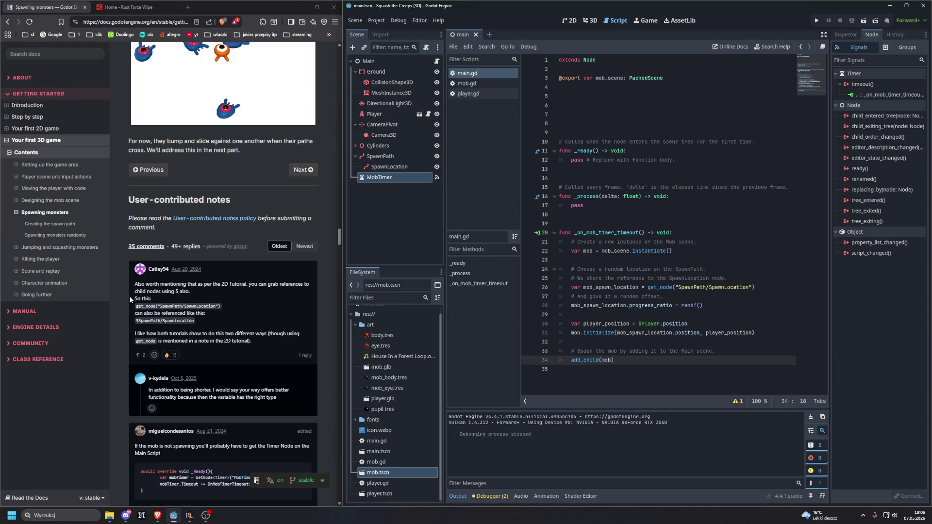
{"action": "scroll", "coordinate": [134, 299], "scroll_direction": "down", "scroll_amount": 1}
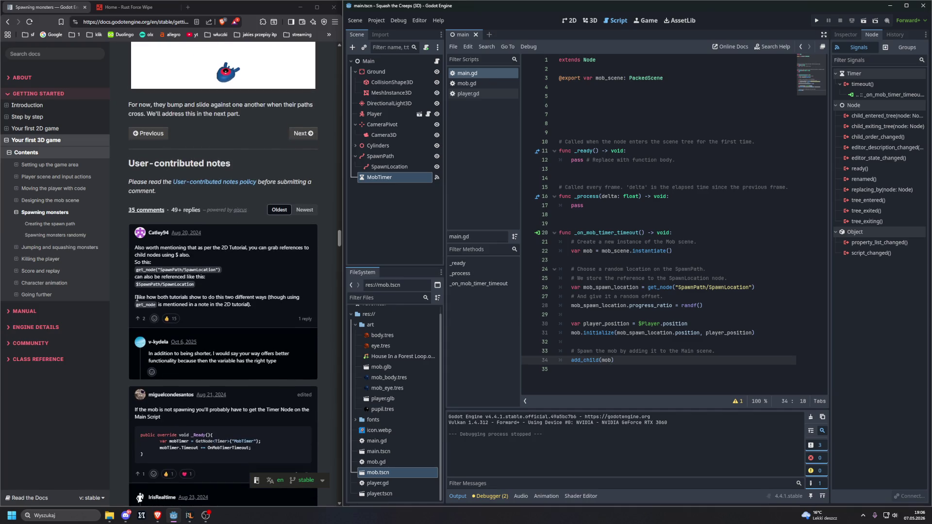
{"action": "scroll", "coordinate": [136, 298], "scroll_direction": "down", "scroll_amount": 3}
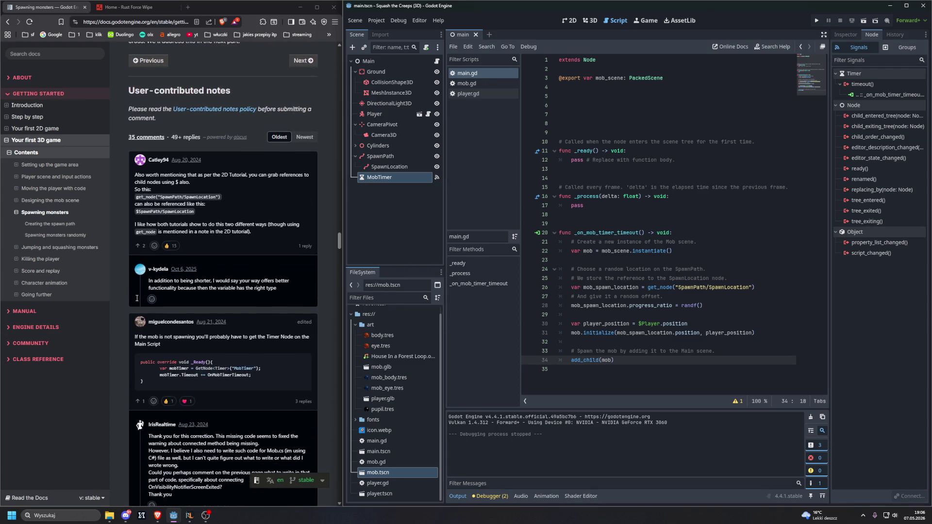
{"action": "scroll", "coordinate": [139, 301], "scroll_direction": "down", "scroll_amount": 2}
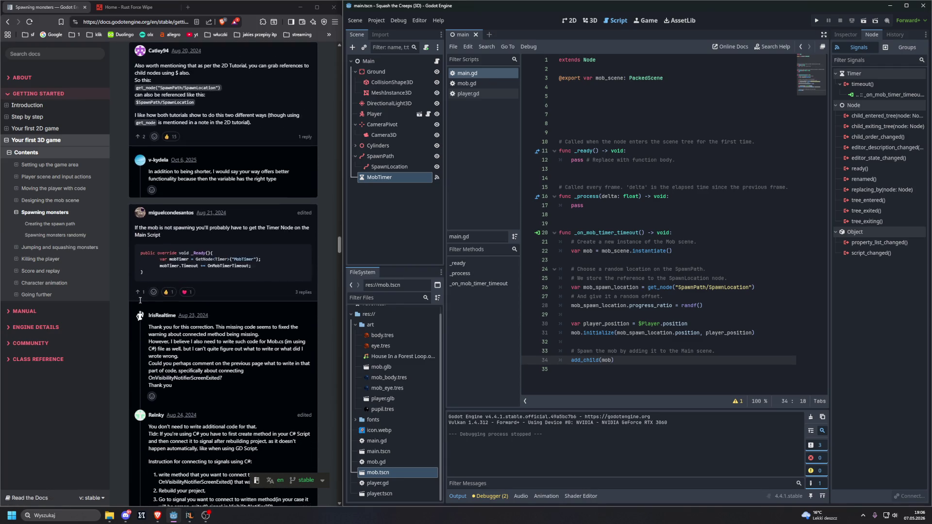
{"action": "scroll", "coordinate": [137, 301], "scroll_direction": "down", "scroll_amount": 1}
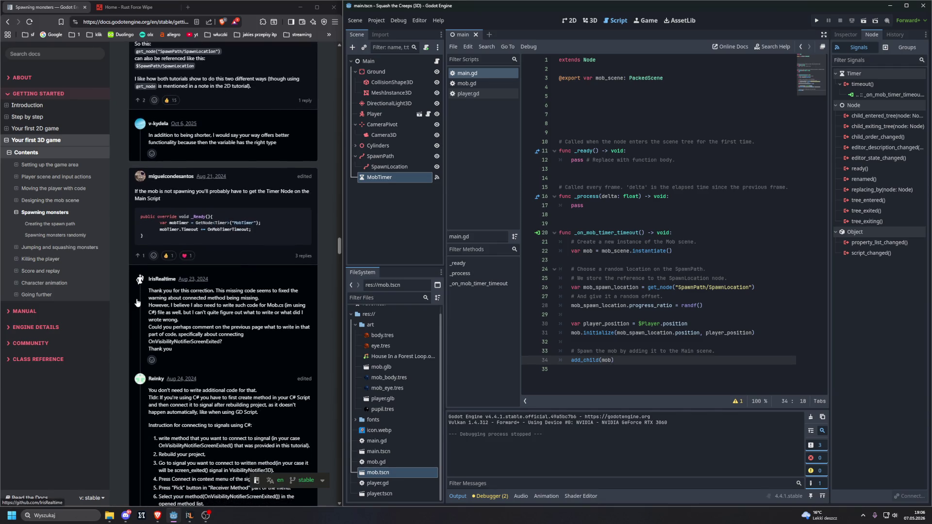
{"action": "scroll", "coordinate": [139, 299], "scroll_direction": "down", "scroll_amount": 1}
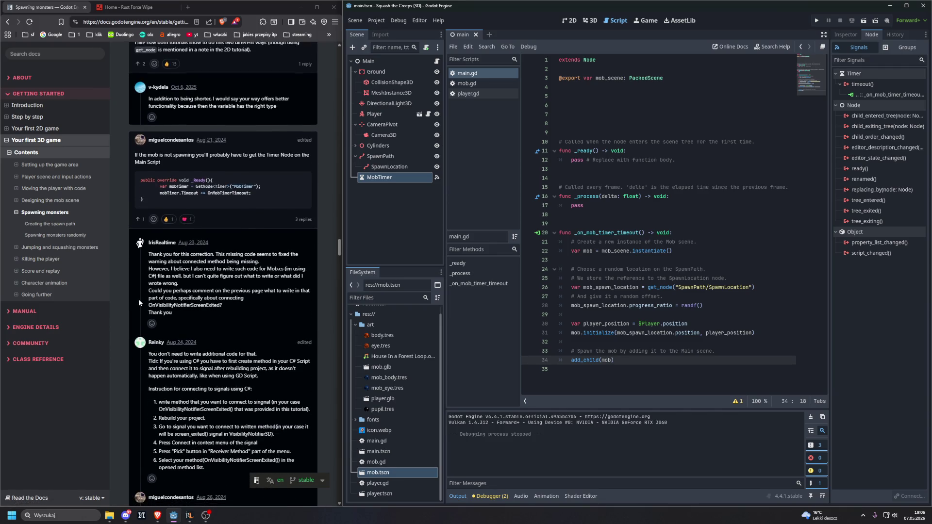
{"action": "scroll", "coordinate": [139, 298], "scroll_direction": "down", "scroll_amount": 3}
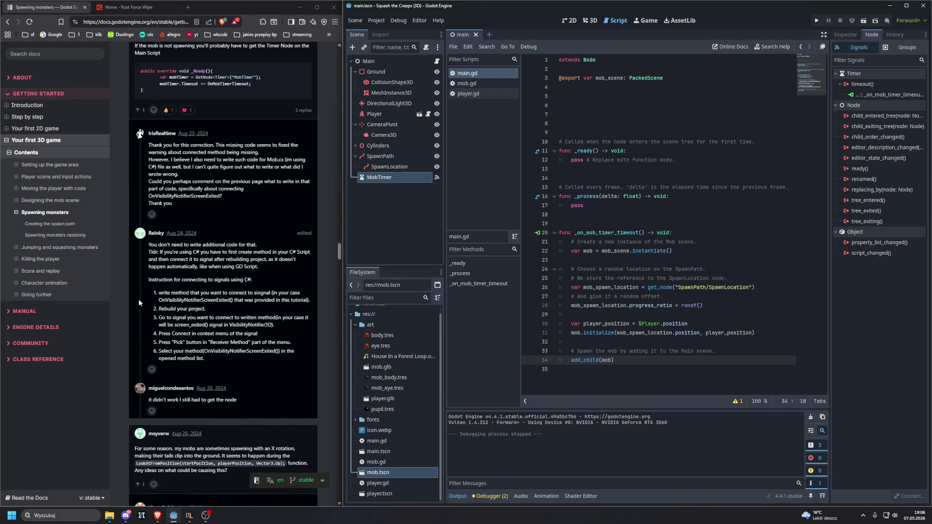
{"action": "scroll", "coordinate": [138, 299], "scroll_direction": "down", "scroll_amount": 5}
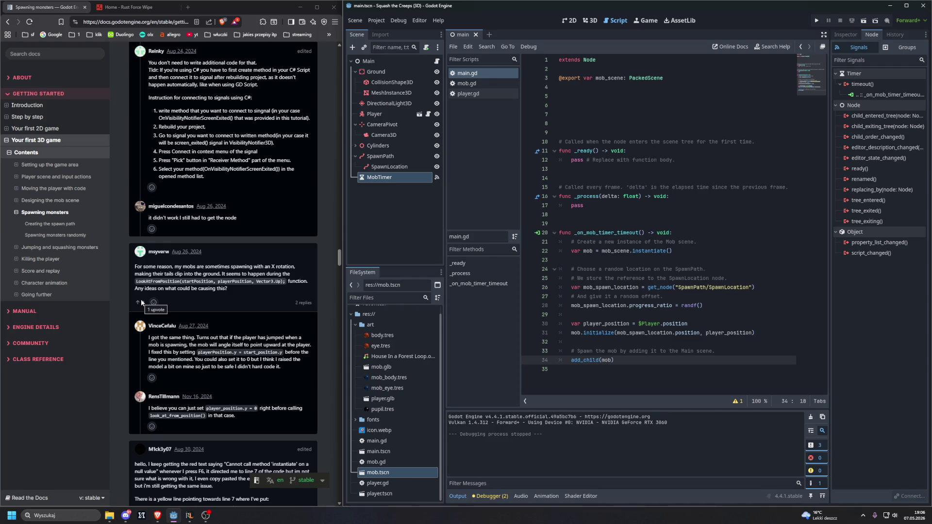
{"action": "scroll", "coordinate": [141, 299], "scroll_direction": "down", "scroll_amount": 1}
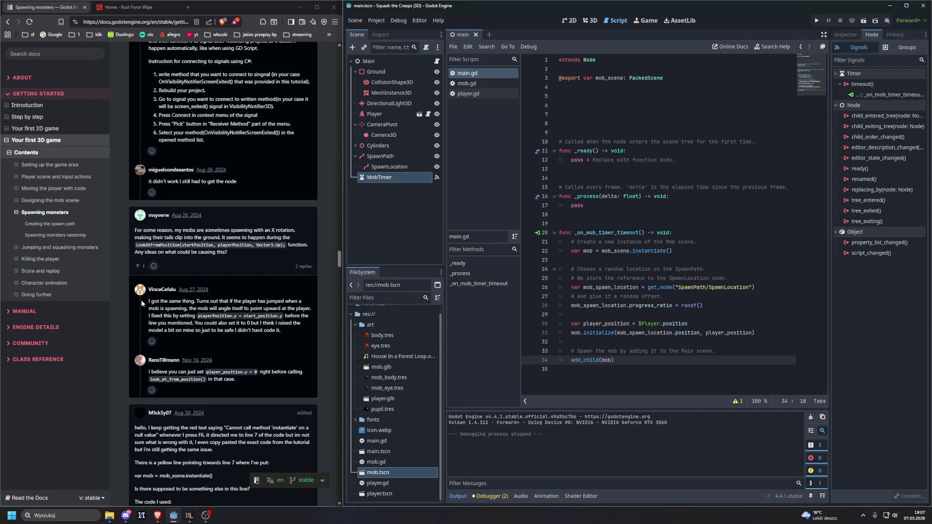
{"action": "scroll", "coordinate": [141, 299], "scroll_direction": "down", "scroll_amount": 7}
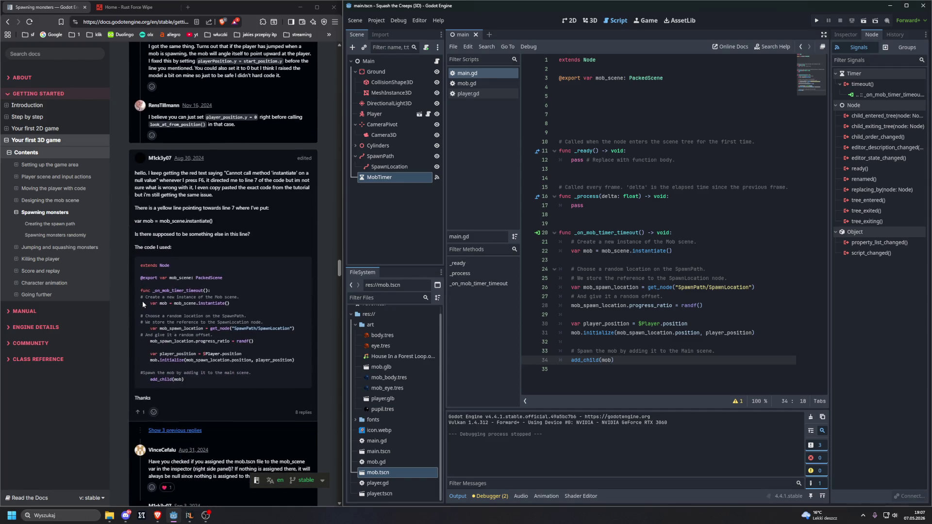
{"action": "scroll", "coordinate": [141, 301], "scroll_direction": "down", "scroll_amount": 10}
{"action": "scroll", "coordinate": [145, 303], "scroll_direction": "up", "scroll_amount": 14}
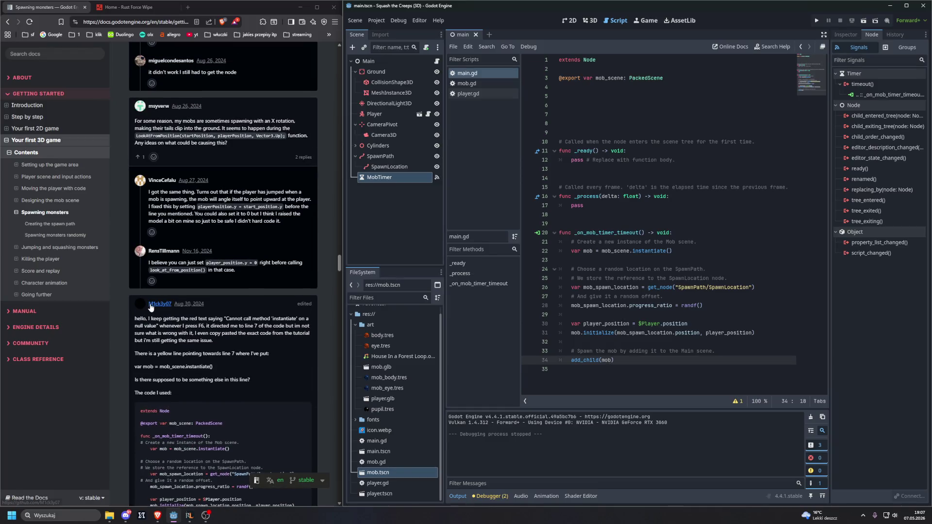
{"action": "scroll", "coordinate": [167, 286], "scroll_direction": "up", "scroll_amount": 20}
Go to the 'Jumping and squashing monsters' page and scroll through it and back to the top
{"action": "left_click", "coordinate": [311, 279]}
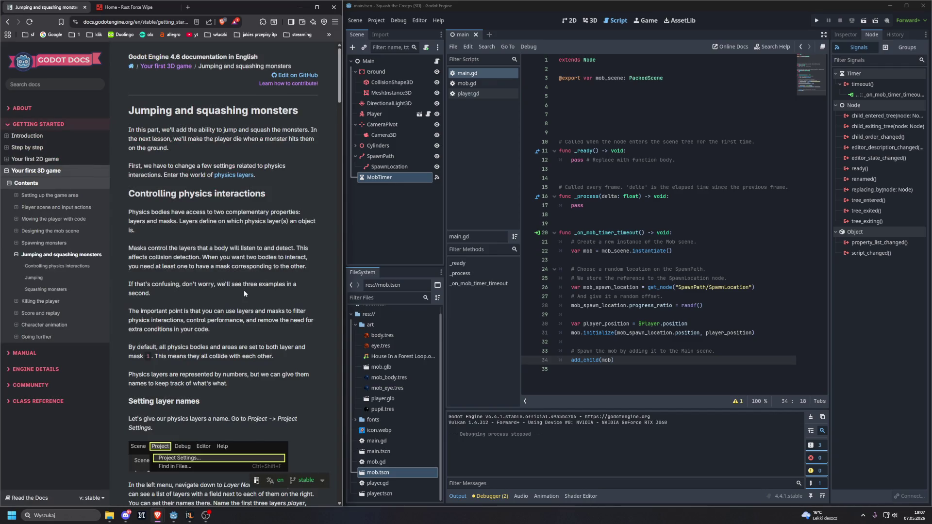
{"action": "scroll", "coordinate": [244, 290], "scroll_direction": "down", "scroll_amount": 8}
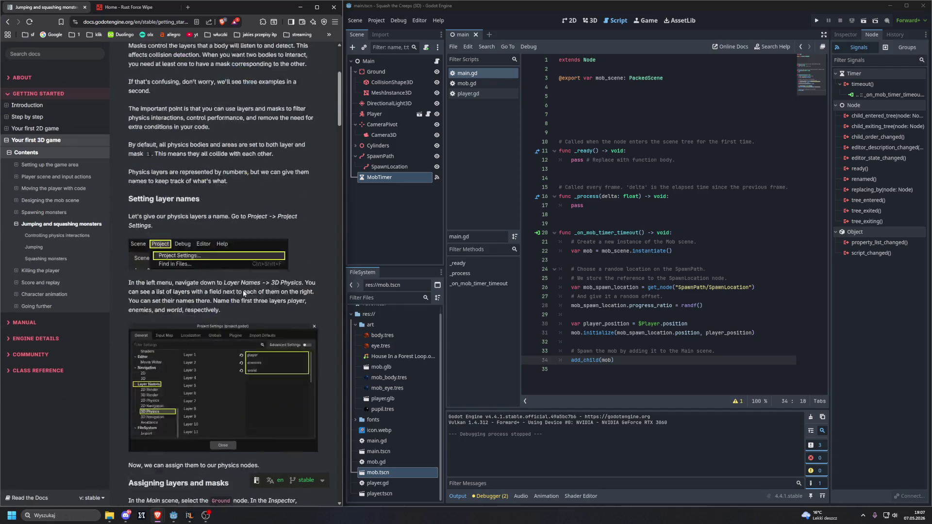
{"action": "scroll", "coordinate": [242, 289], "scroll_direction": "down", "scroll_amount": 15}
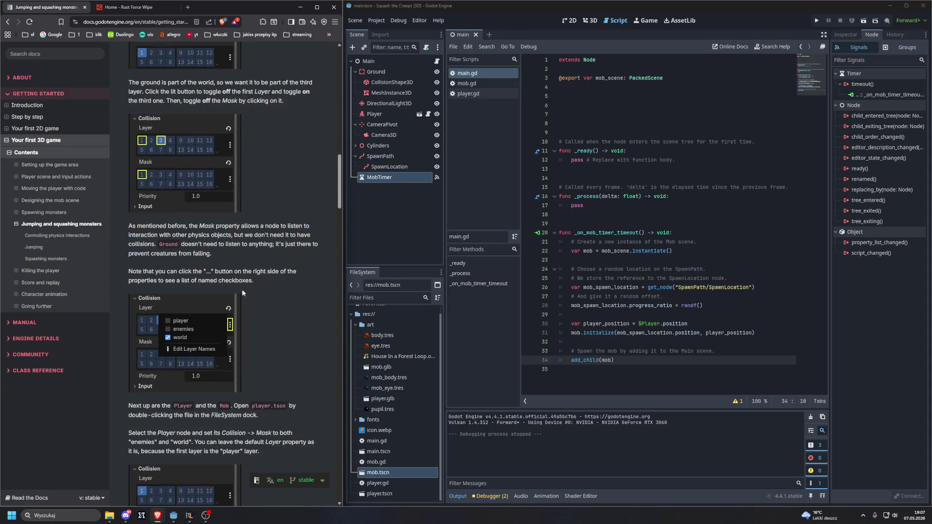
{"action": "scroll", "coordinate": [240, 289], "scroll_direction": "down", "scroll_amount": 15}
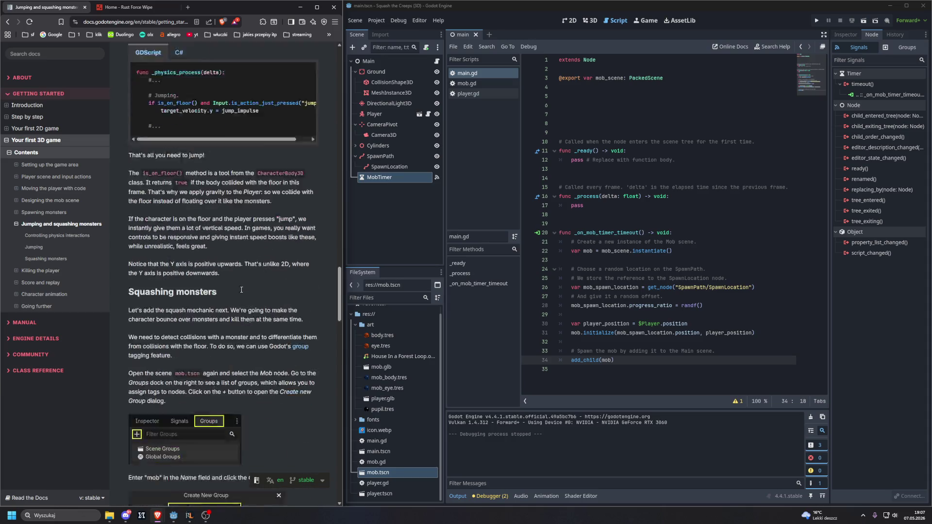
{"action": "scroll", "coordinate": [241, 290], "scroll_direction": "down", "scroll_amount": 15}
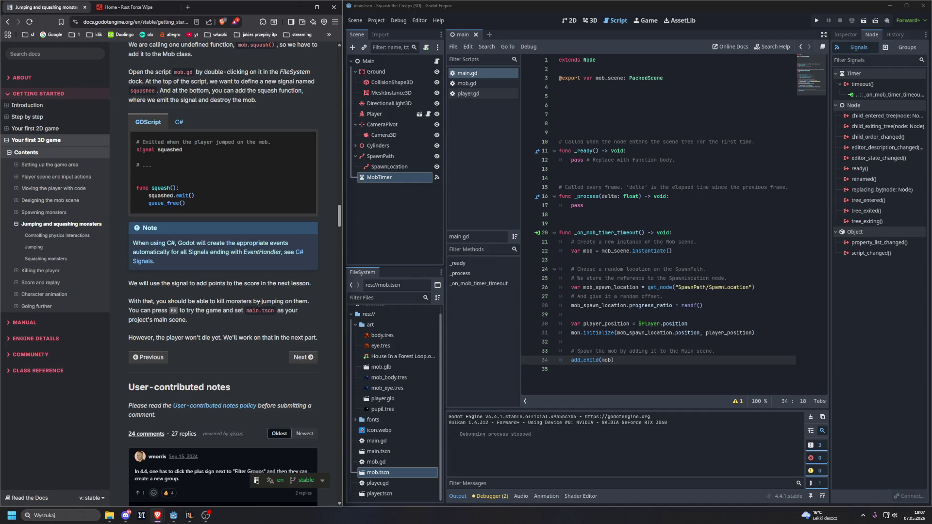
{"action": "scroll", "coordinate": [258, 304], "scroll_direction": "up", "scroll_amount": 10}
{"action": "scroll", "coordinate": [254, 304], "scroll_direction": "up", "scroll_amount": 20}
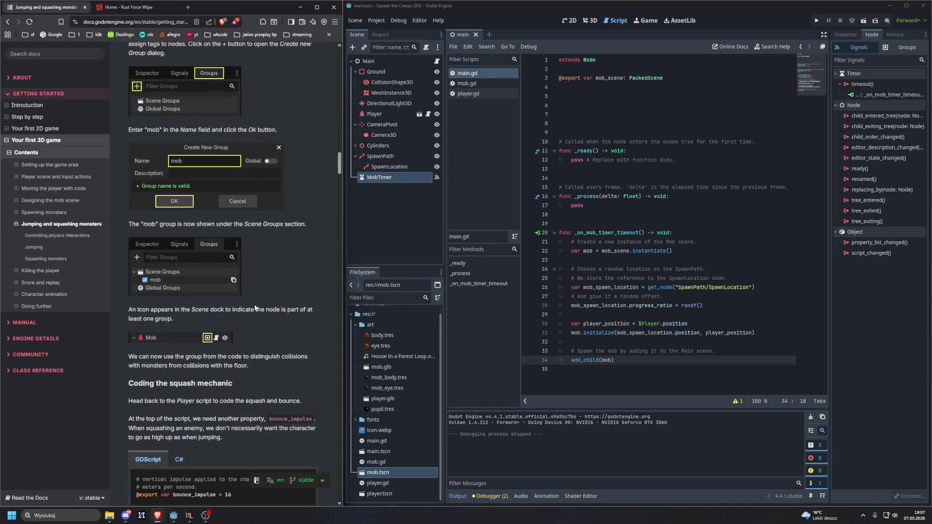
{"action": "scroll", "coordinate": [254, 304], "scroll_direction": "up", "scroll_amount": 15}
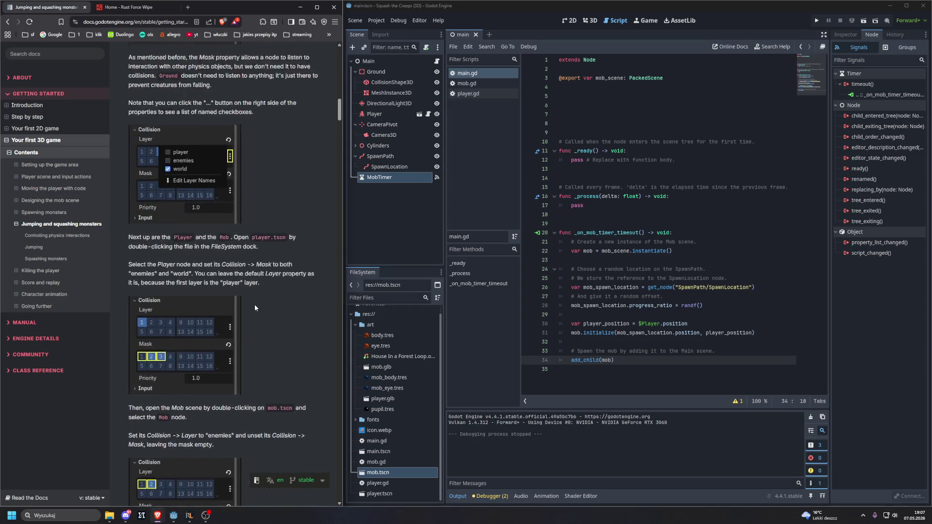
{"action": "scroll", "coordinate": [254, 305], "scroll_direction": "up", "scroll_amount": 7}
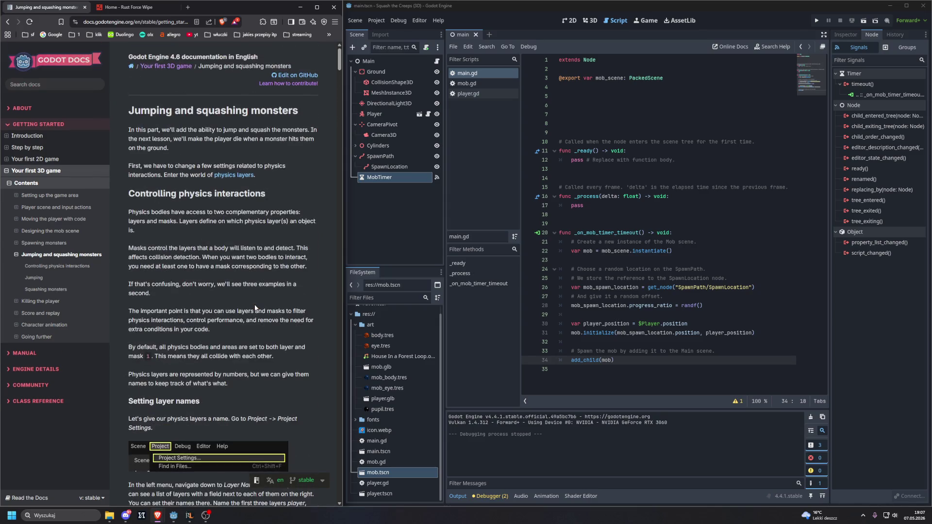
From the Rust Force Wipe tab, open Twitch from the 'klik' bookmarks folder
{"action": "left_click", "coordinate": [122, 8]}
{"action": "left_click", "coordinate": [95, 34]}
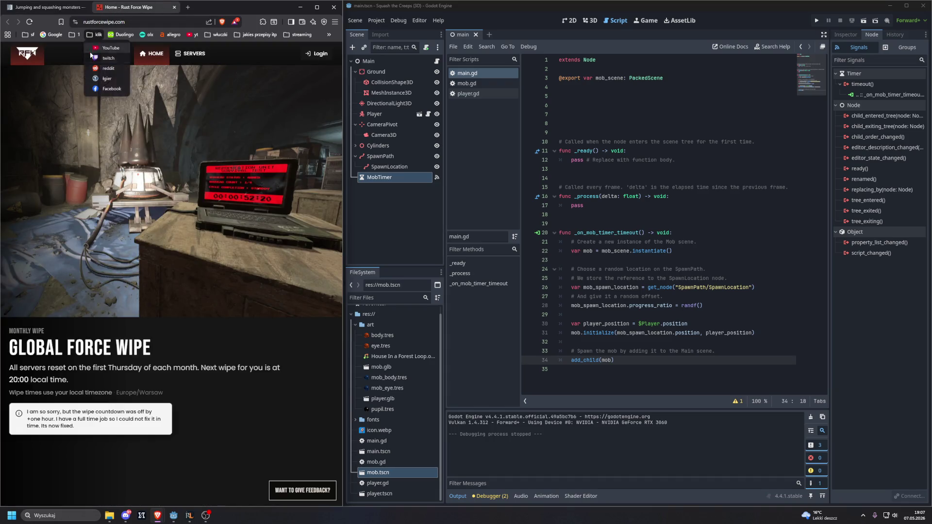
{"action": "left_click", "coordinate": [97, 57]}
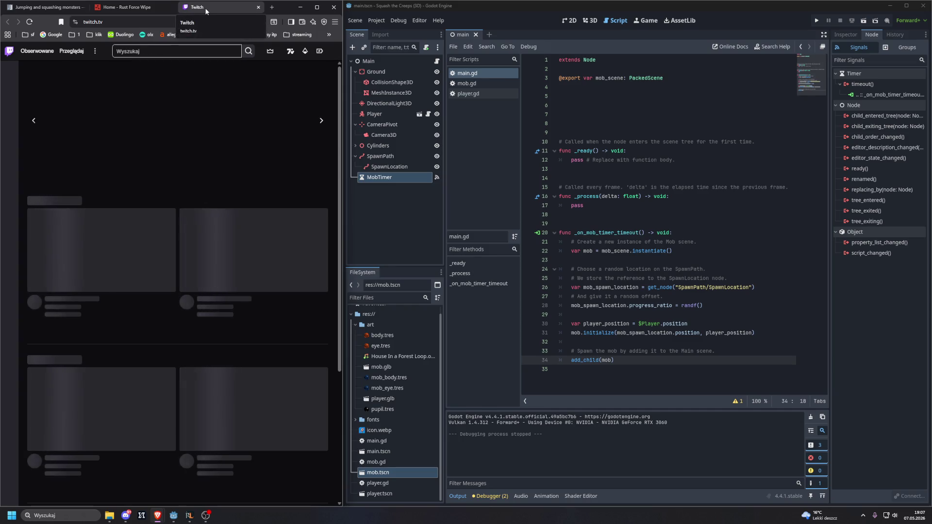